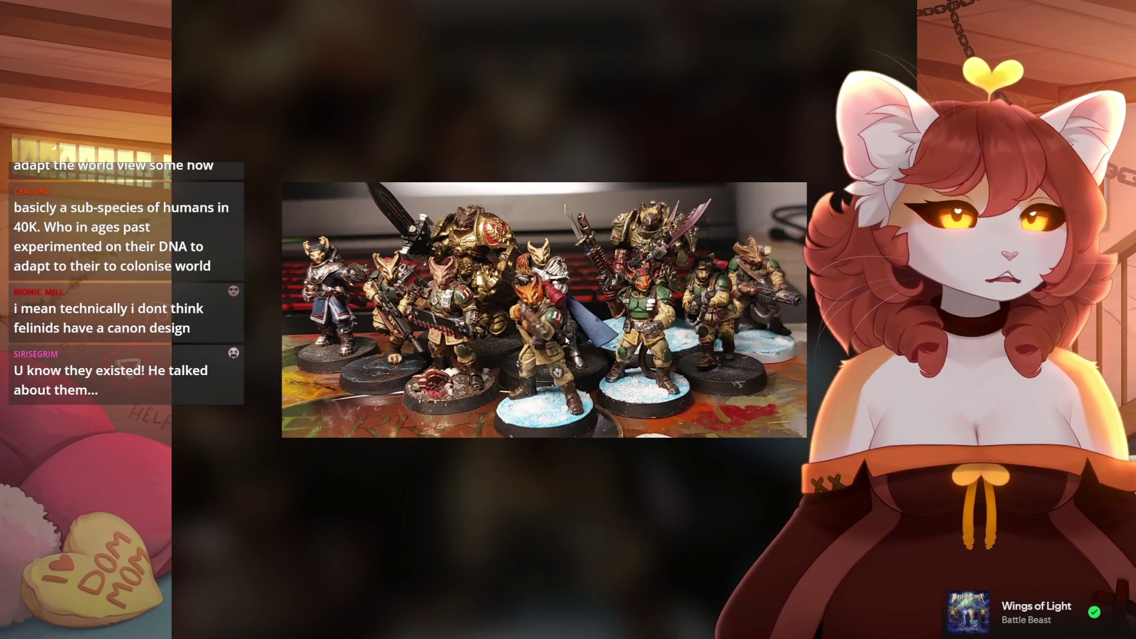
Step: Turn on Layer 21's chest fur shading and flip it on and off repeatedly, ending with it shown
scroll(566, 341, "up", 3)
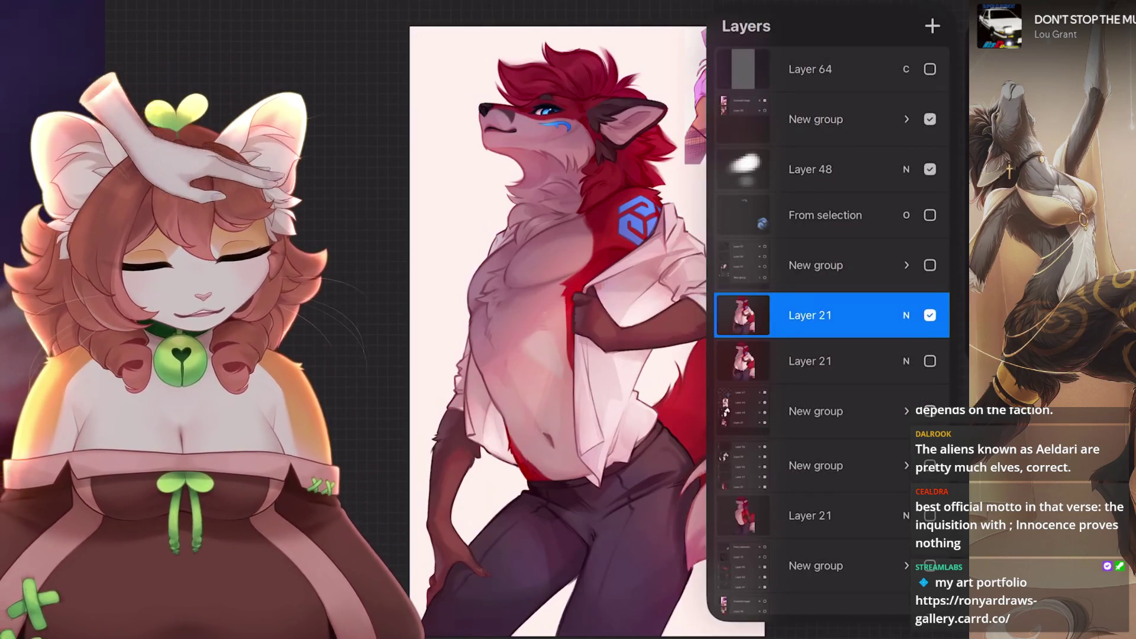
left_click(930, 314)
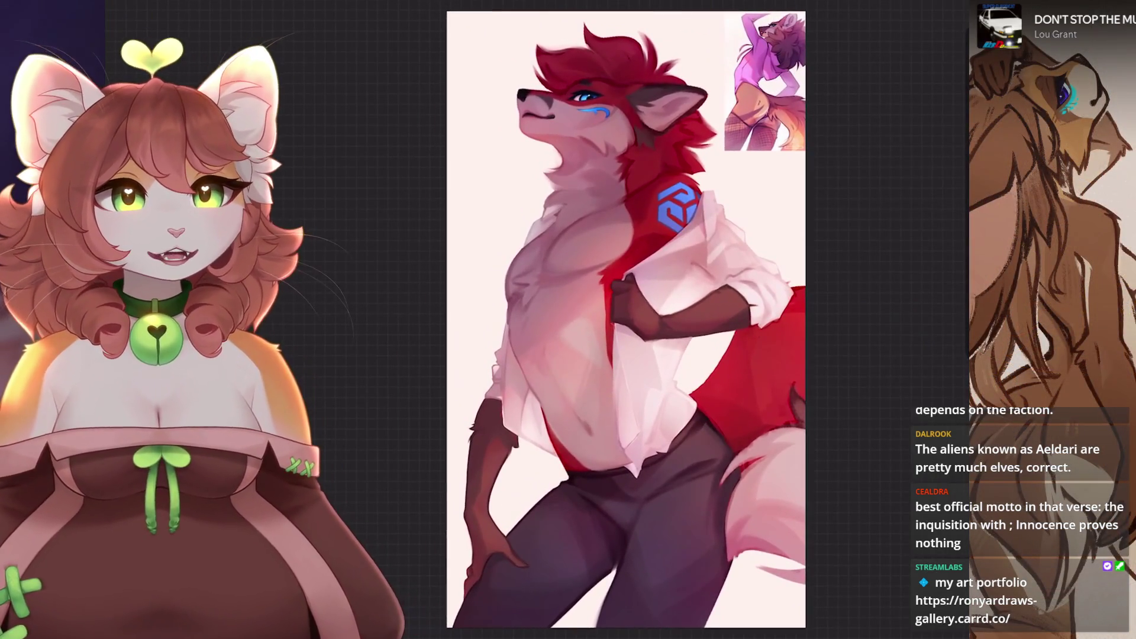
key("ctrl+z")
key("ctrl+shift+z")
key("ctrl+z")
key("ctrl+shift+z")
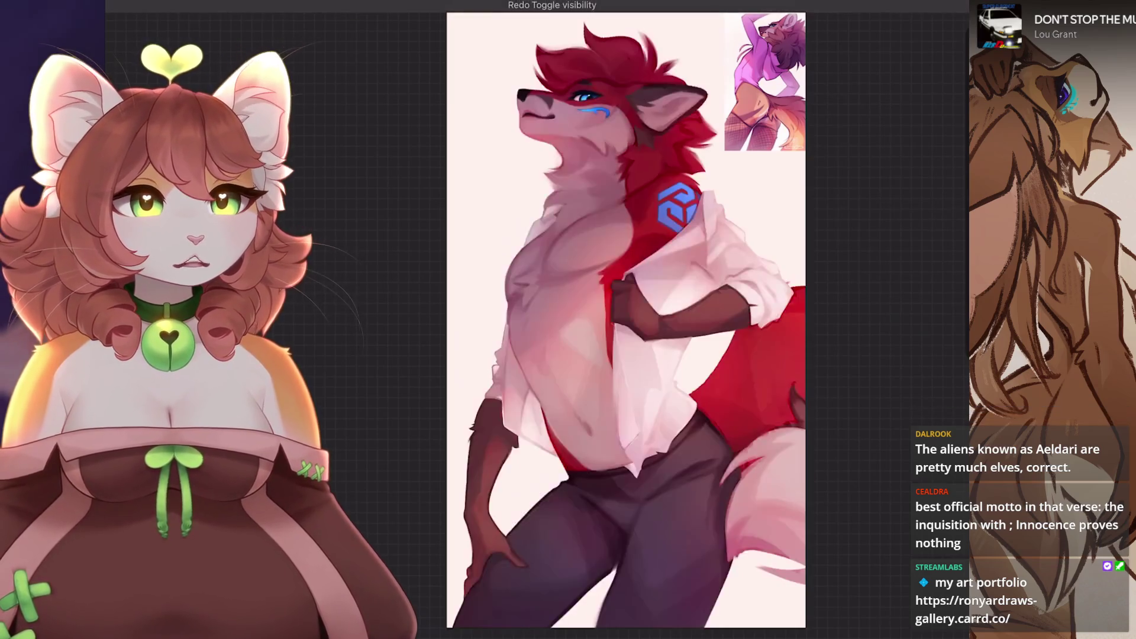
key("ctrl+z")
key("ctrl+shift+z")
key("ctrl+z")
key("ctrl+shift+z")
key("ctrl+z")
key("ctrl+shift+z")
key("ctrl+z")
key("ctrl+shift+z")
key("ctrl+z")
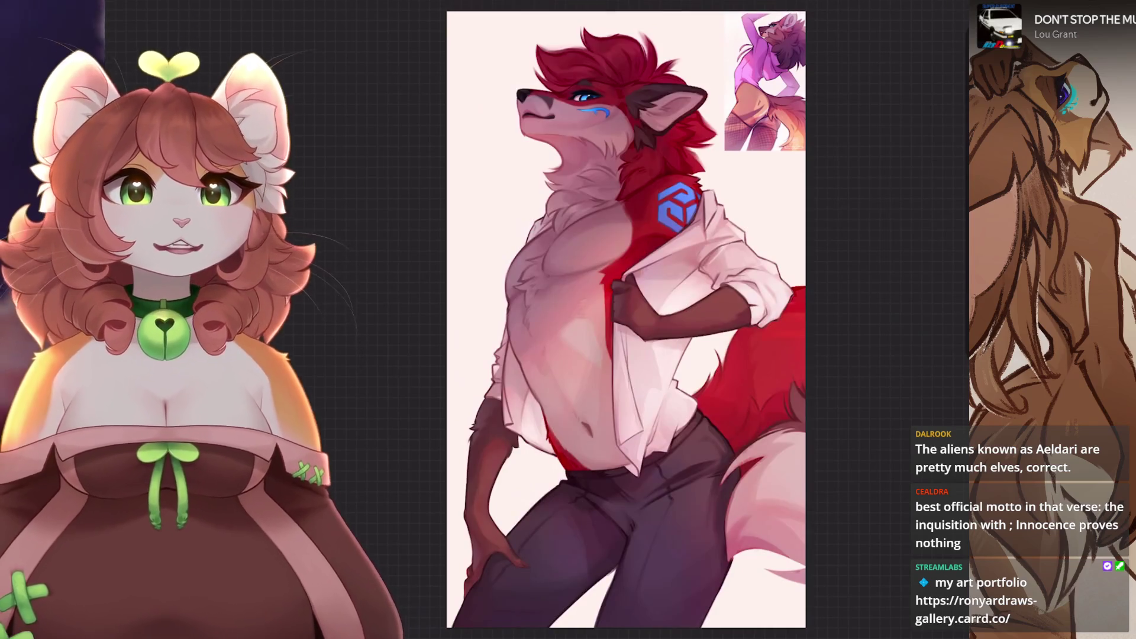
key("ctrl+z")
key("ctrl+z")
key("ctrl+z")
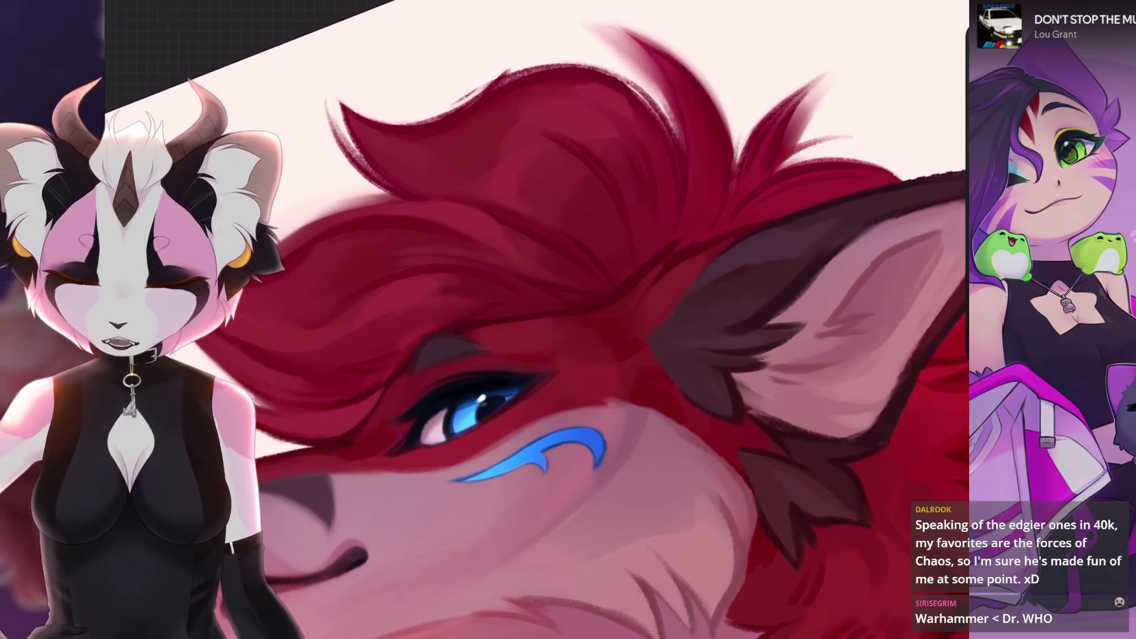
Step: Undo the two most recent paint strokes by the wolf's ear
key("ctrl+z")
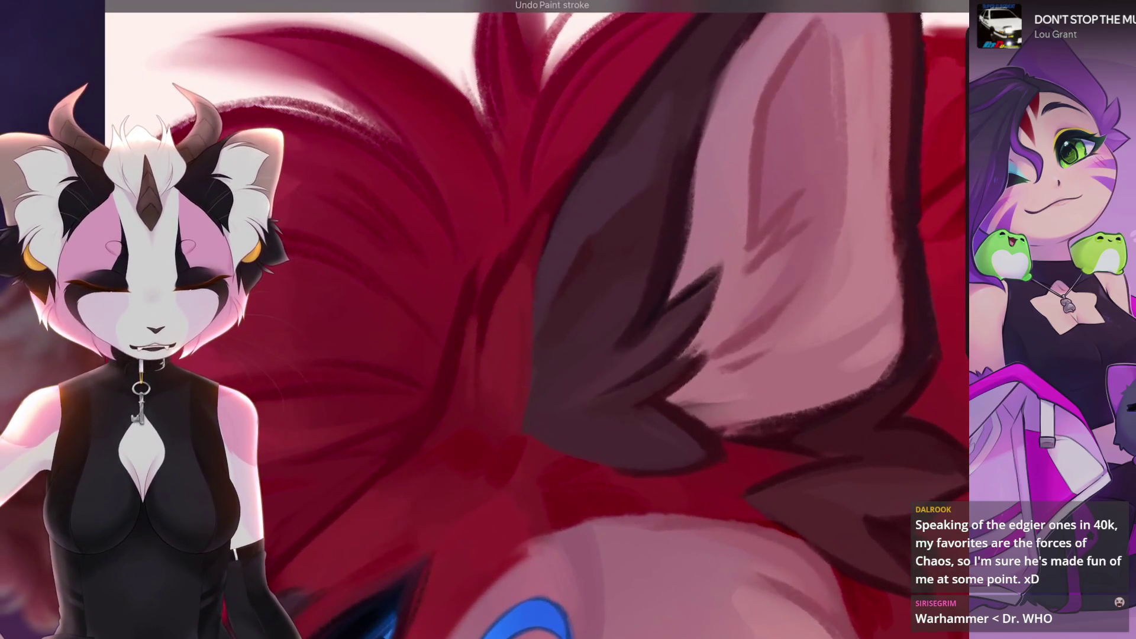
key("ctrl+z")
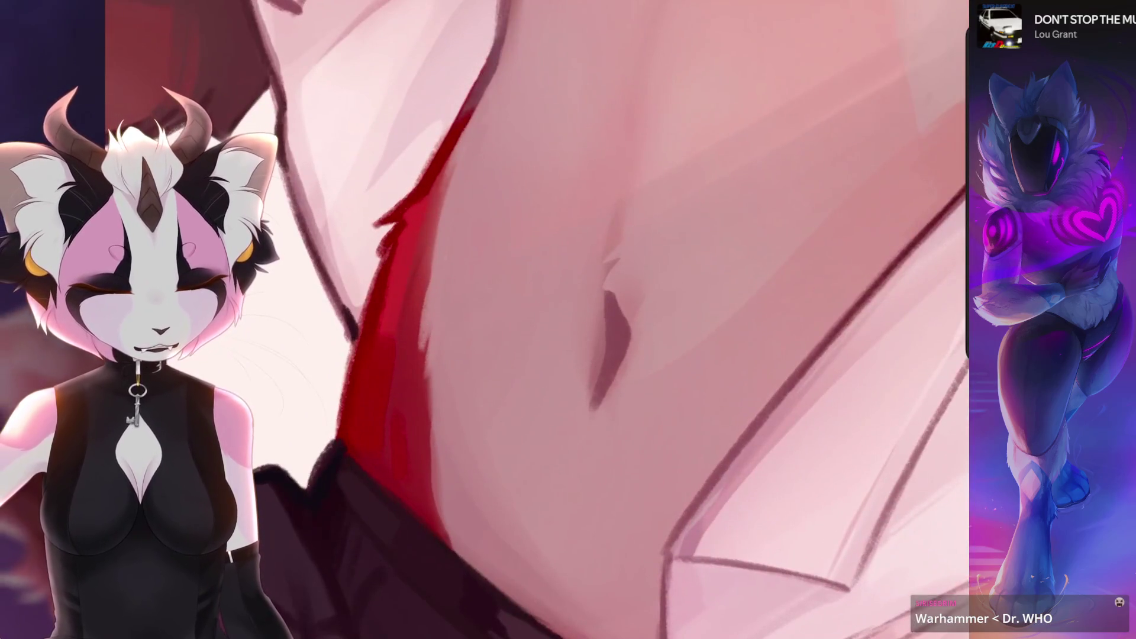
Step: Try and undo dark strokes above the navel, redraw one, and lighten the zigzag line beside it
left_click_drag(621, 317, 603, 385)
key("ctrl+z")
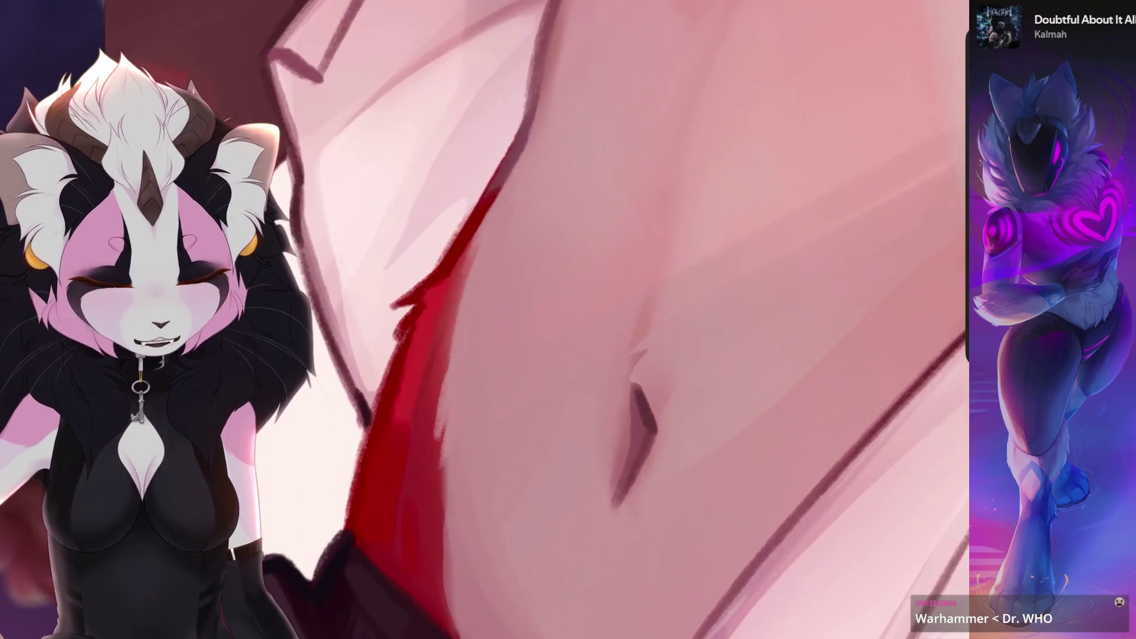
left_click_drag(660, 317, 615, 362)
key("ctrl+z")
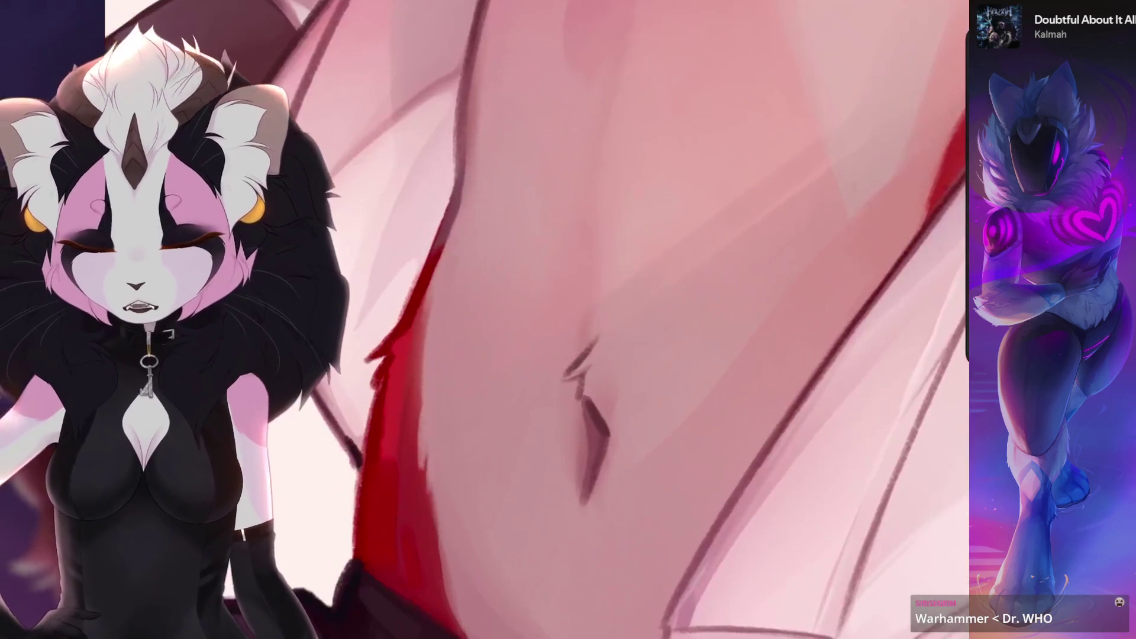
key("ctrl+z")
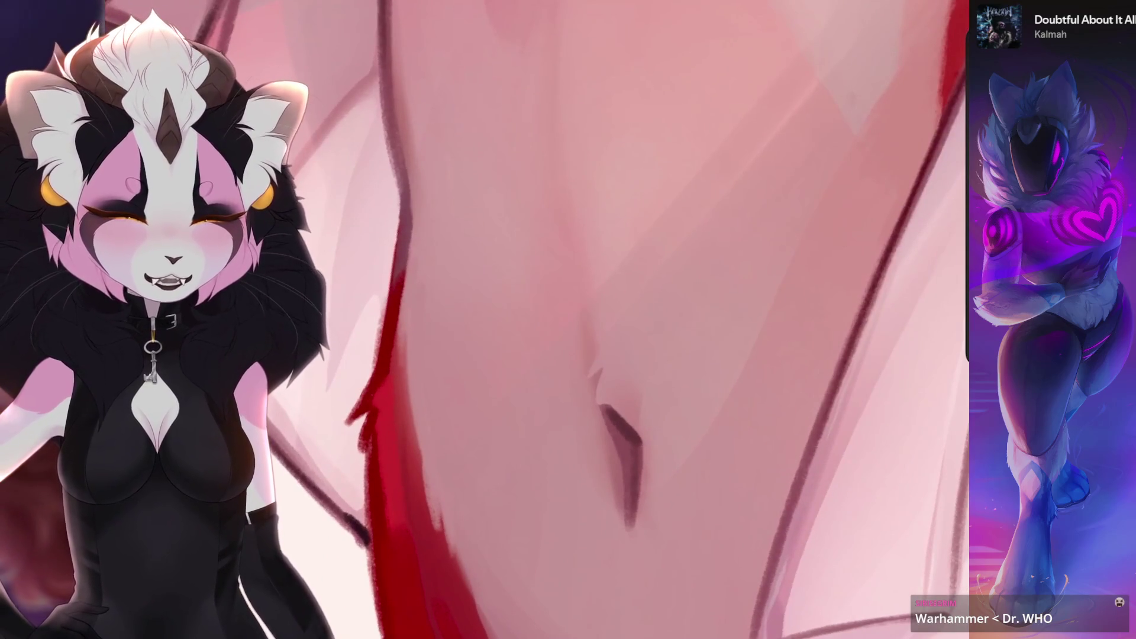
key("ctrl+z")
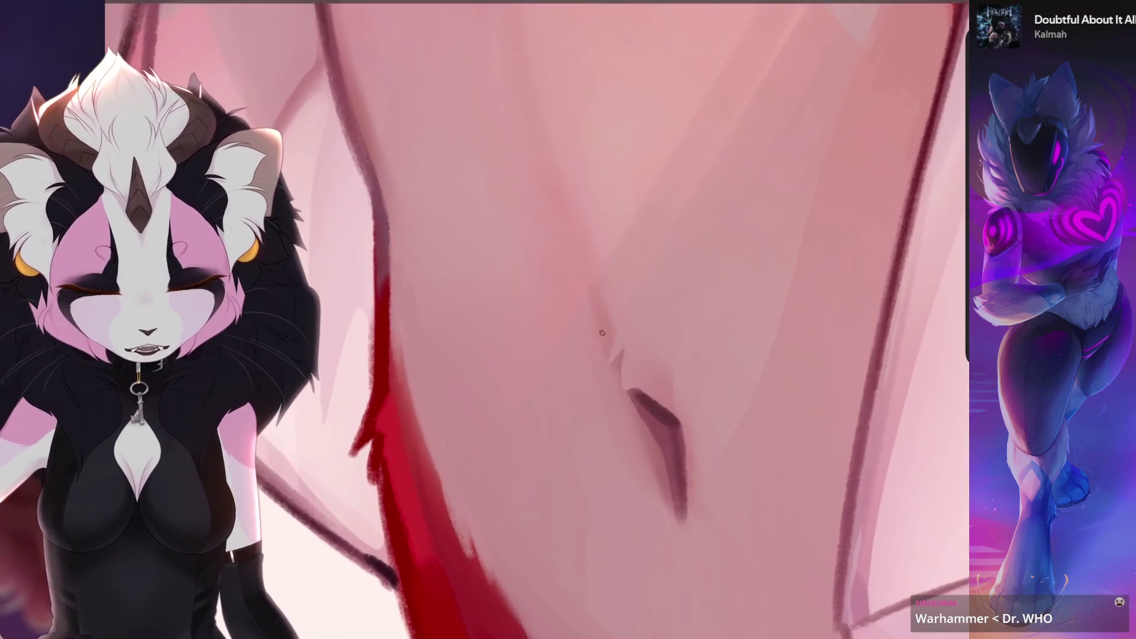
mouse_move(610, 319)
left_mouse_down()
mouse_move(586, 391)
mouse_move(604, 450)
mouse_move(591, 477)
left_mouse_up()
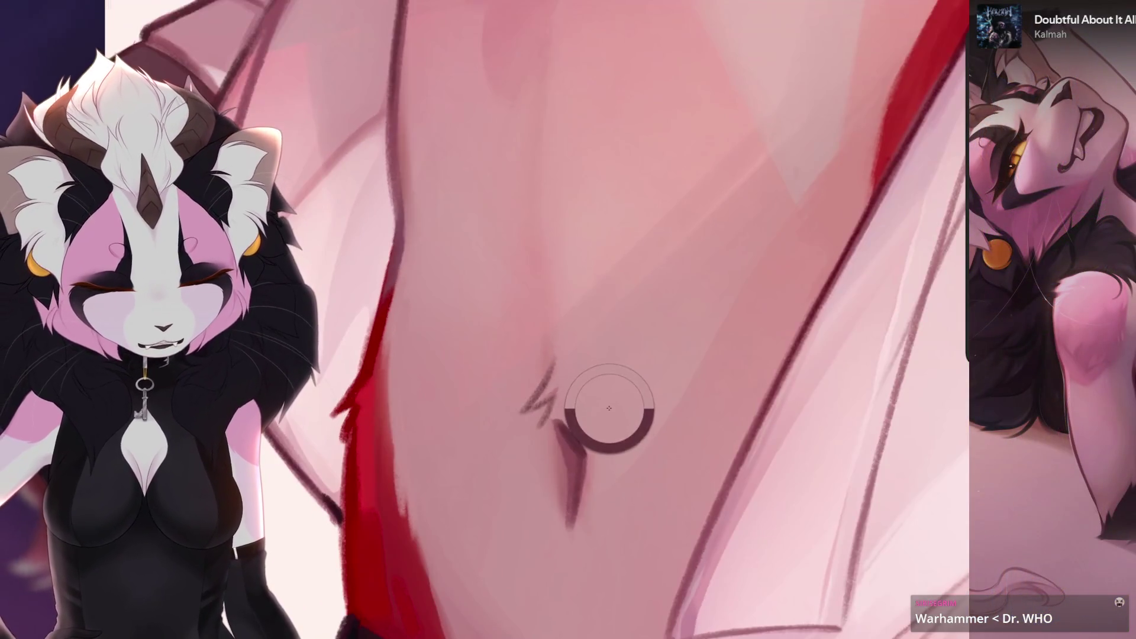
mouse_move(558, 361)
left_mouse_down()
mouse_move(530, 408)
mouse_move(548, 427)
mouse_move(521, 474)
left_mouse_up()
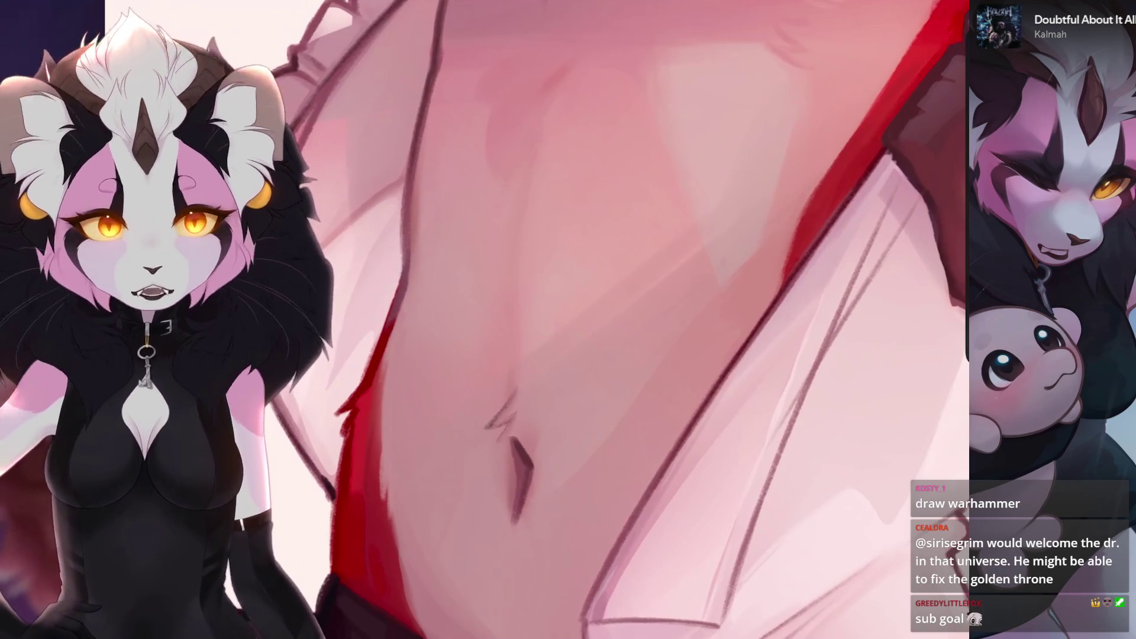
Step: Zoom out to view the whole wolf with its shaded chest and belly
scroll(792, 395, "down", 2)
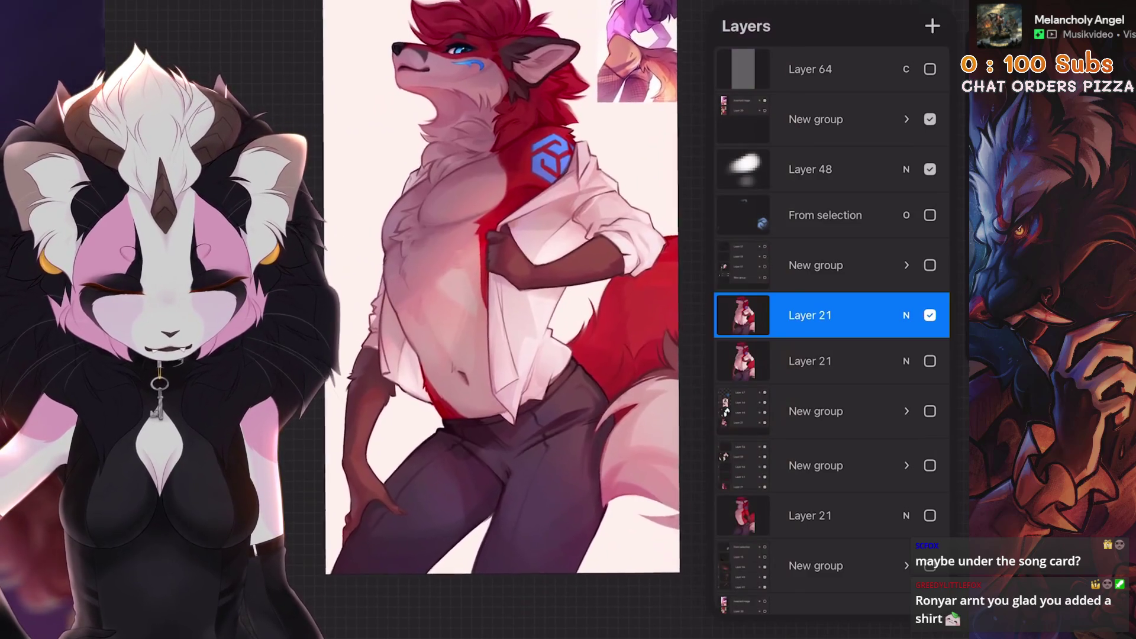
Step: Hide the shirt layer, close the layers list, and undo/redo to compare, ending with the shirt shown
left_click(930, 314)
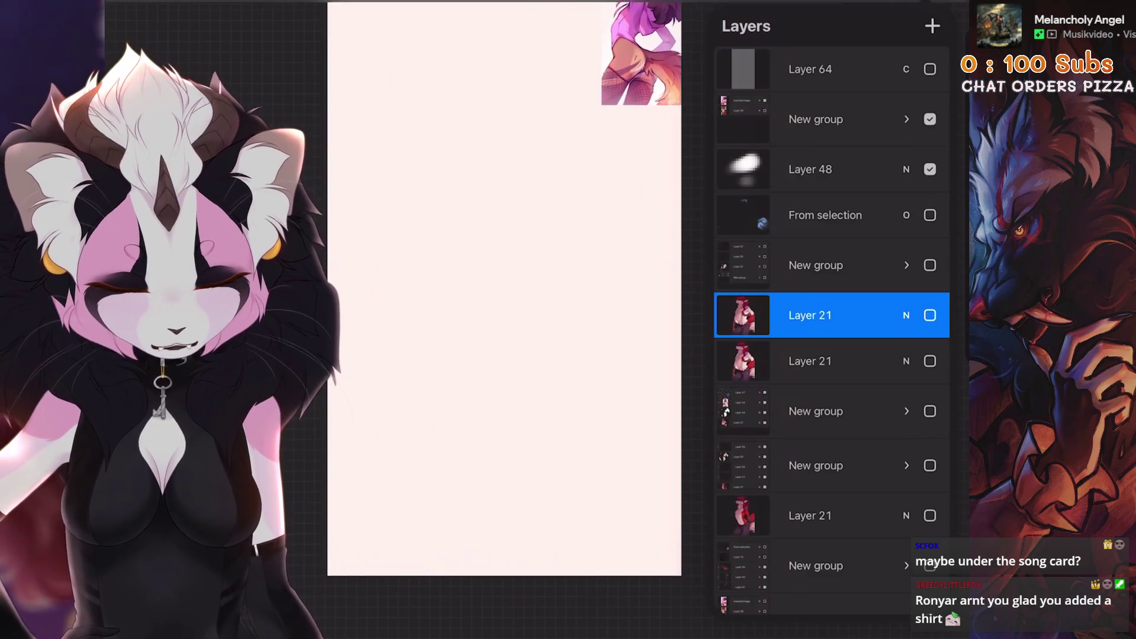
left_click(930, 516)
key("ctrl+z")
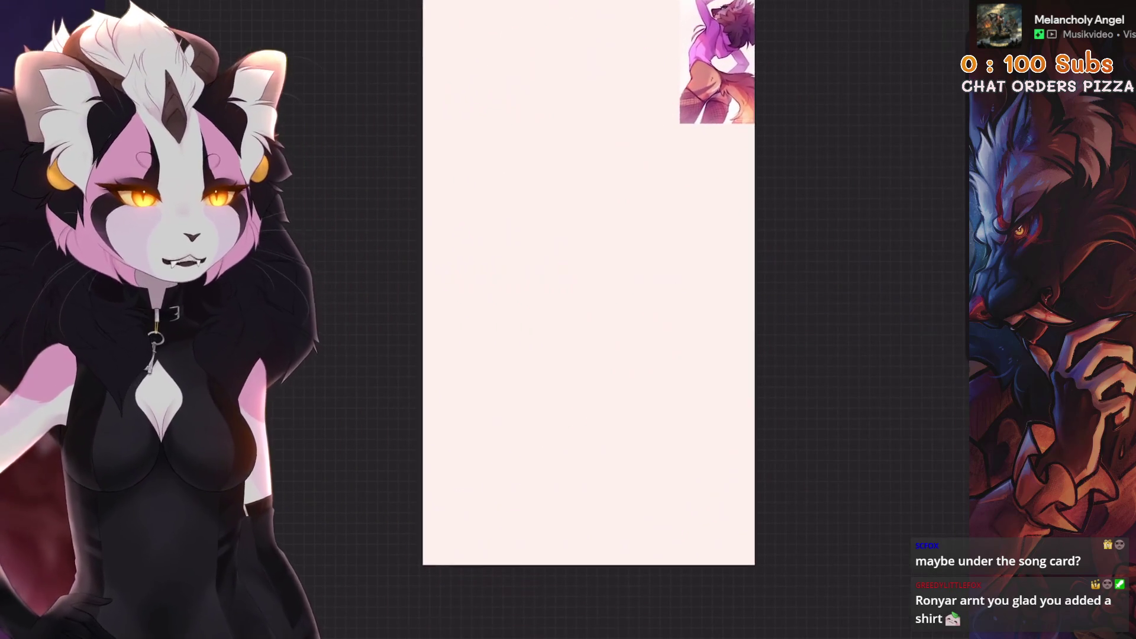
key("ctrl+z")
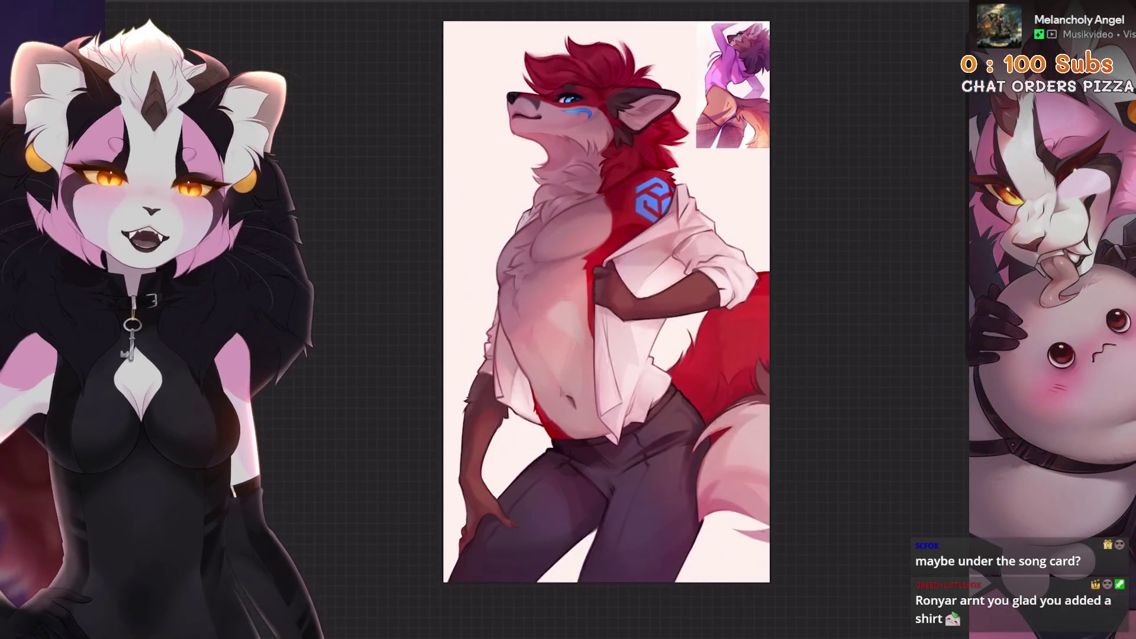
key("ctrl+shift+z")
key("ctrl+shift+z")
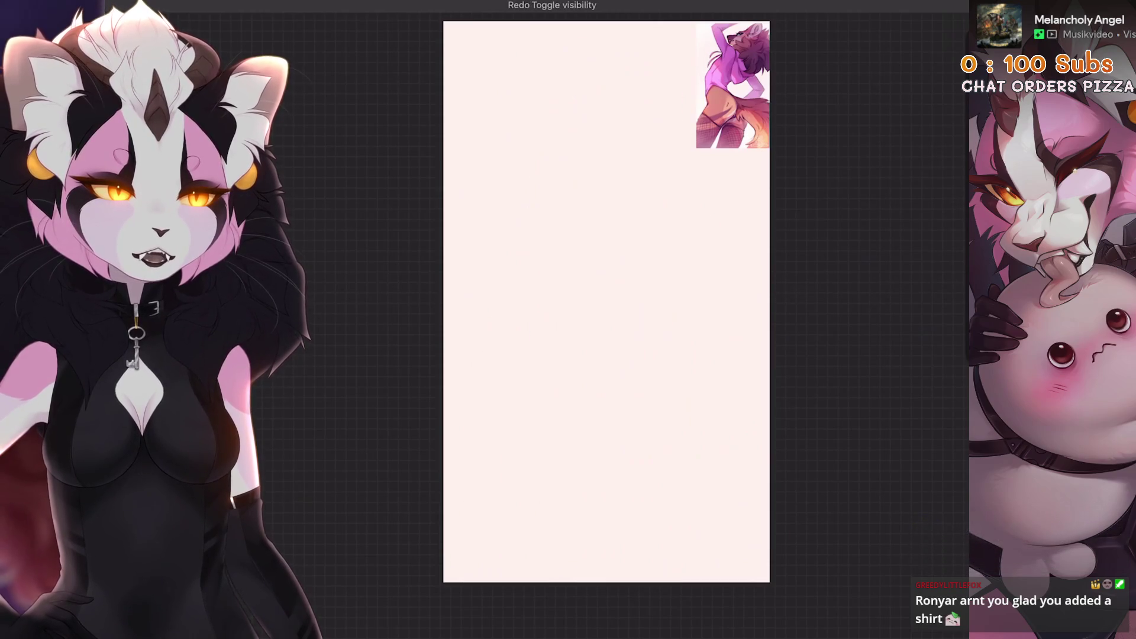
key("ctrl+z")
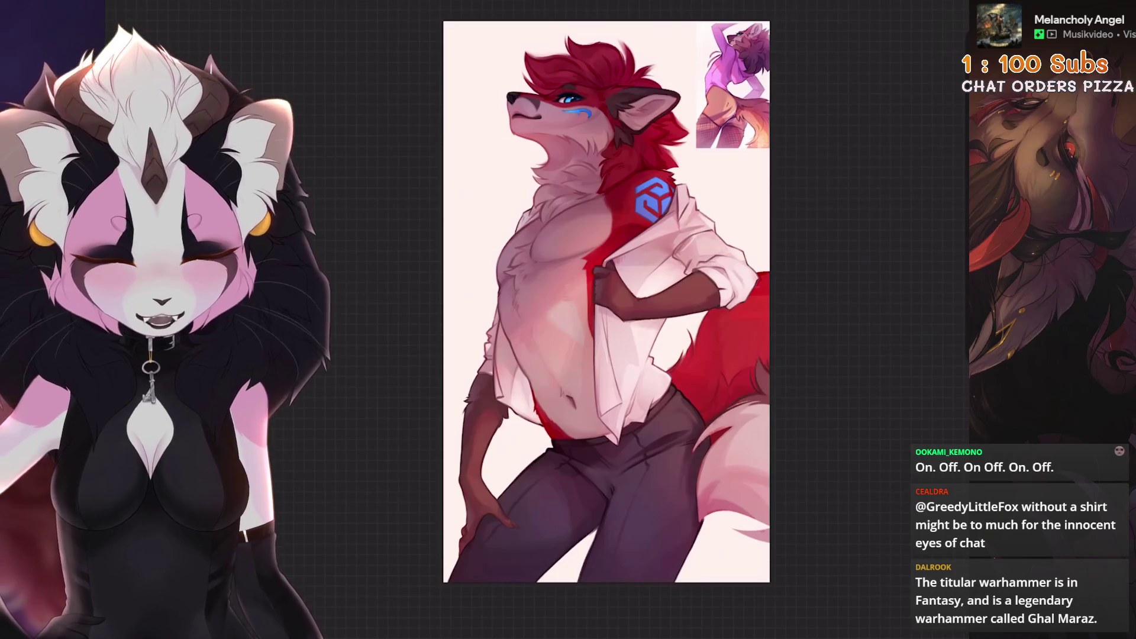
key("ctrl+shift+z")
key("ctrl+shift+z")
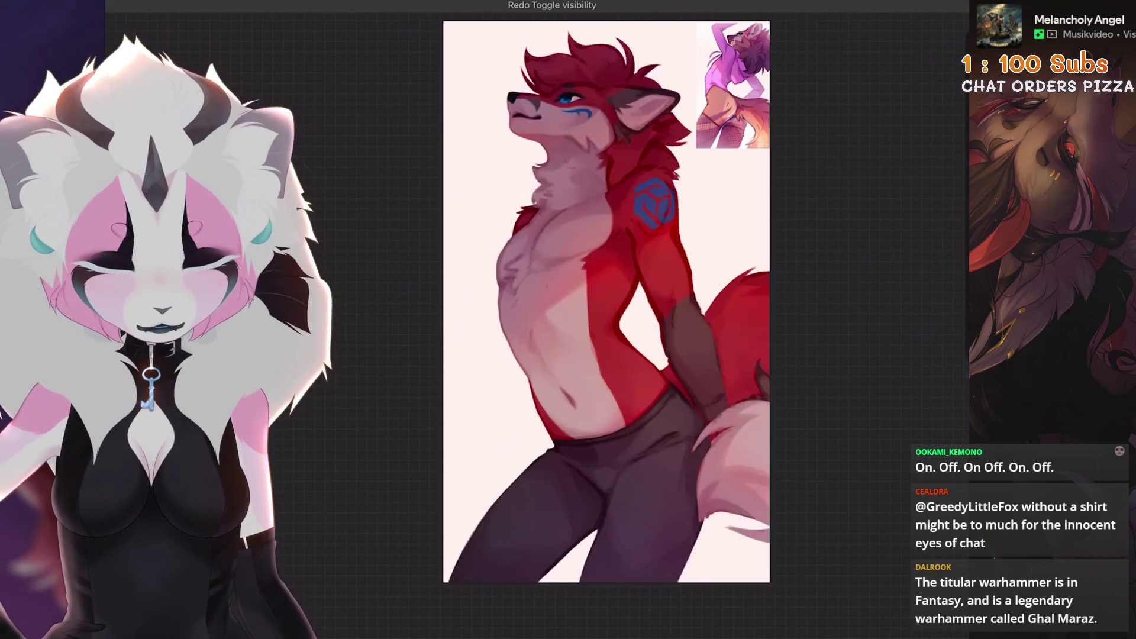
key("ctrl+z")
key("ctrl+shift+z")
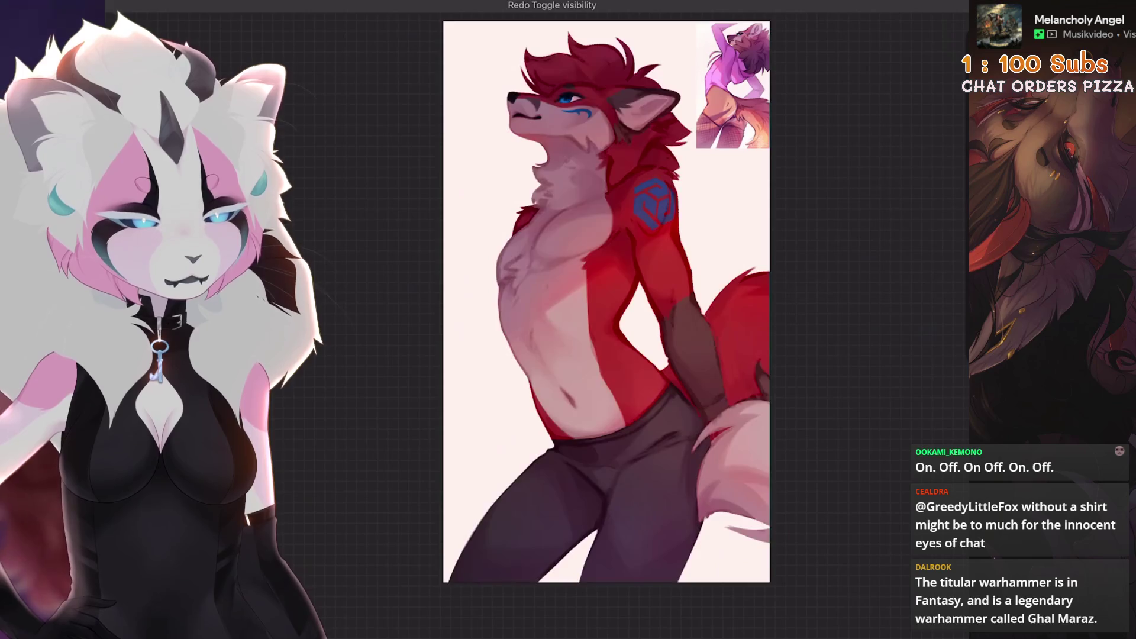
key("ctrl+z")
key("ctrl+shift+z")
key("ctrl+z")
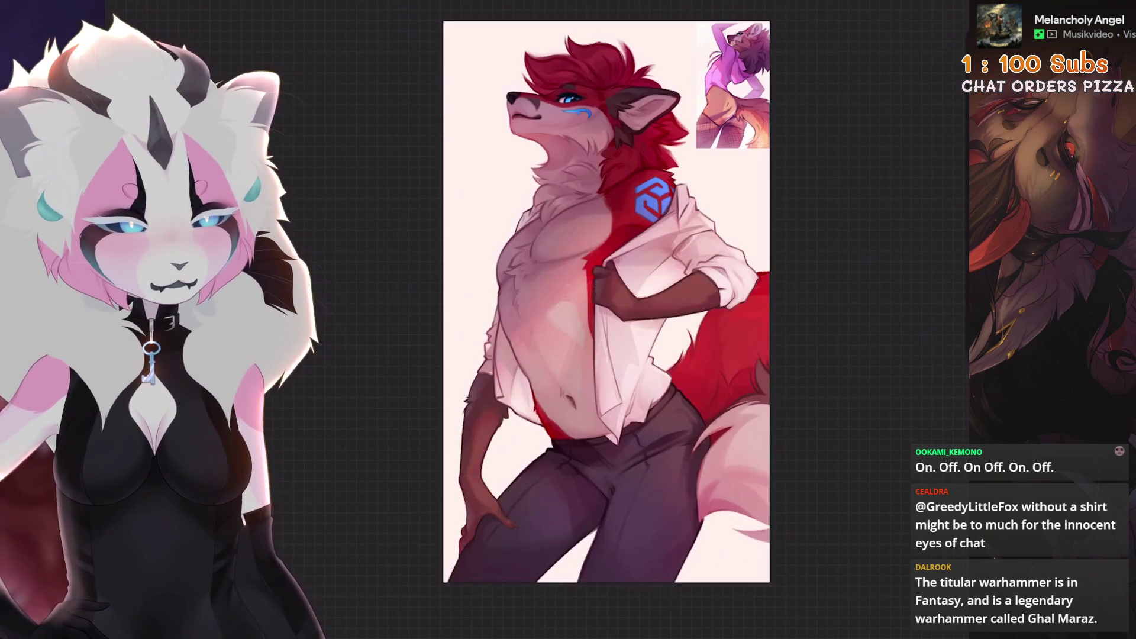
key("ctrl+shift+z")
key("ctrl+z")
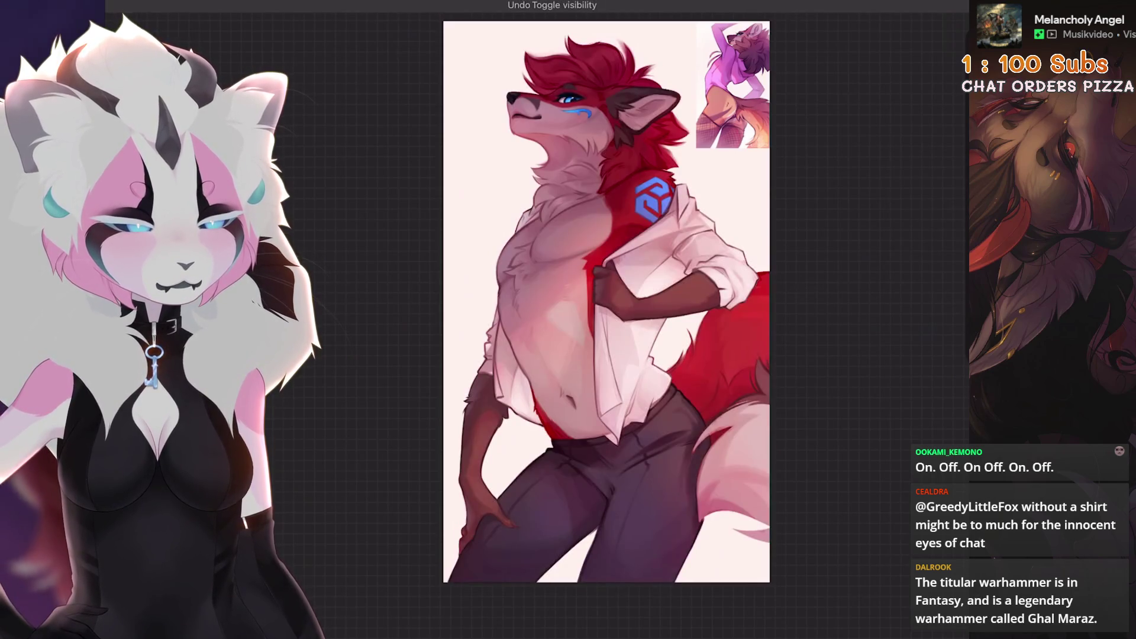
key("ctrl+shift+z")
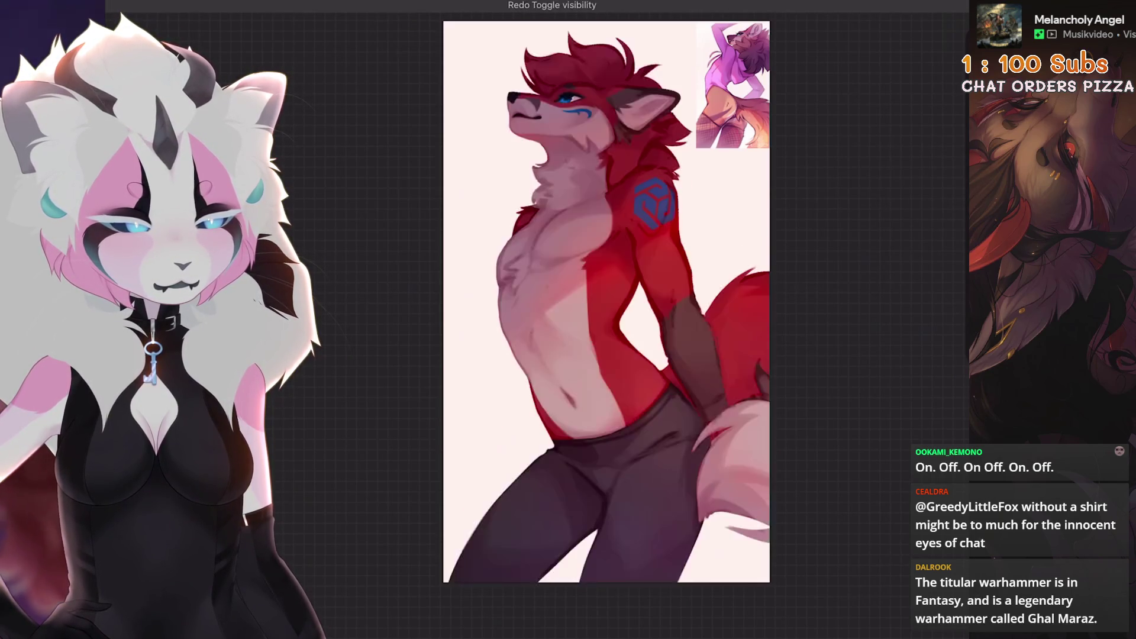
key("ctrl+z")
key("ctrl+shift+z")
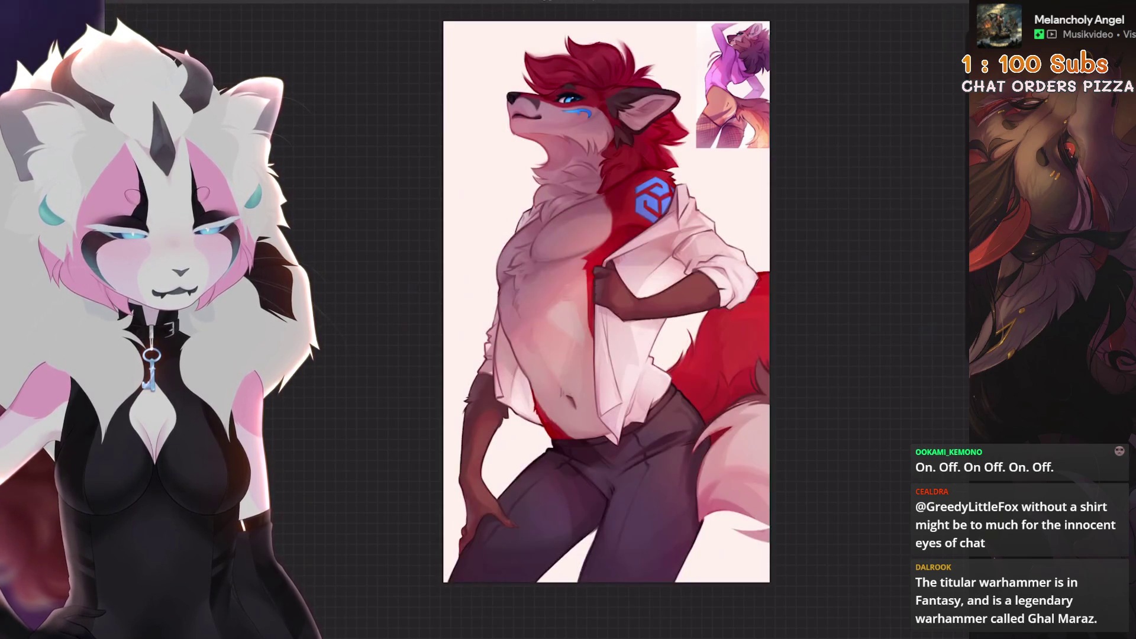
key("ctrl+z")
key("ctrl+z")
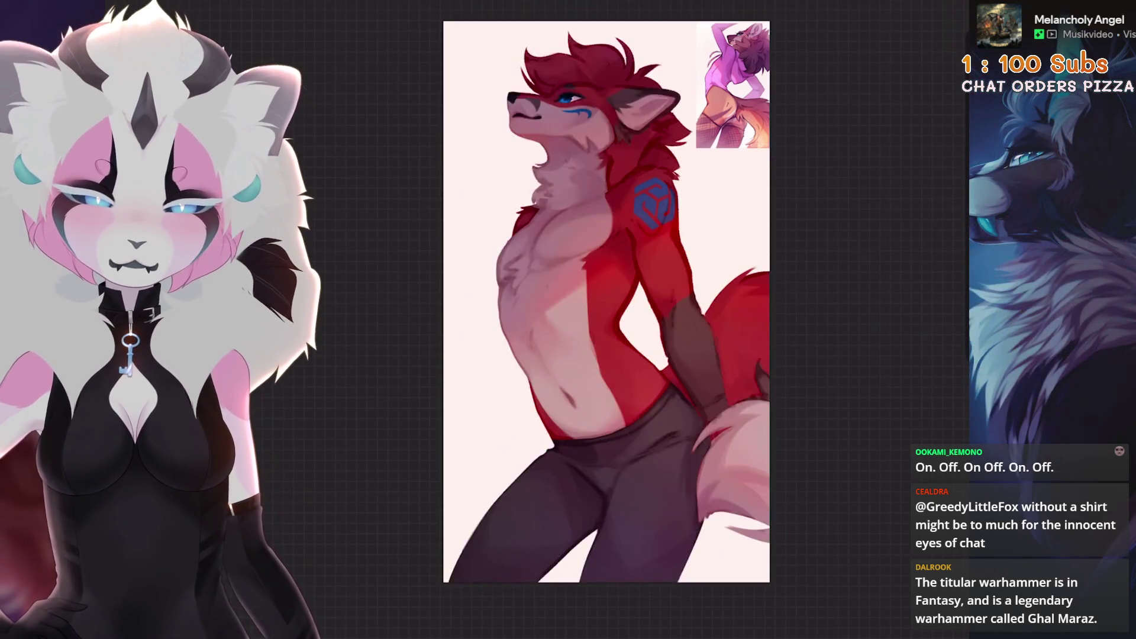
key("ctrl+z")
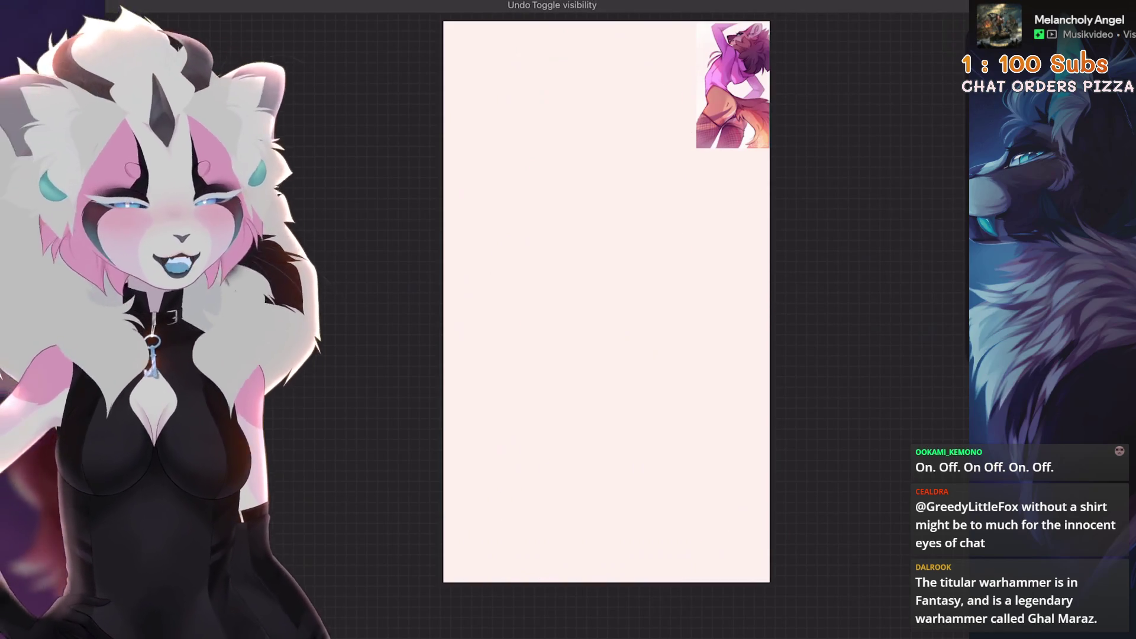
key("ctrl+z")
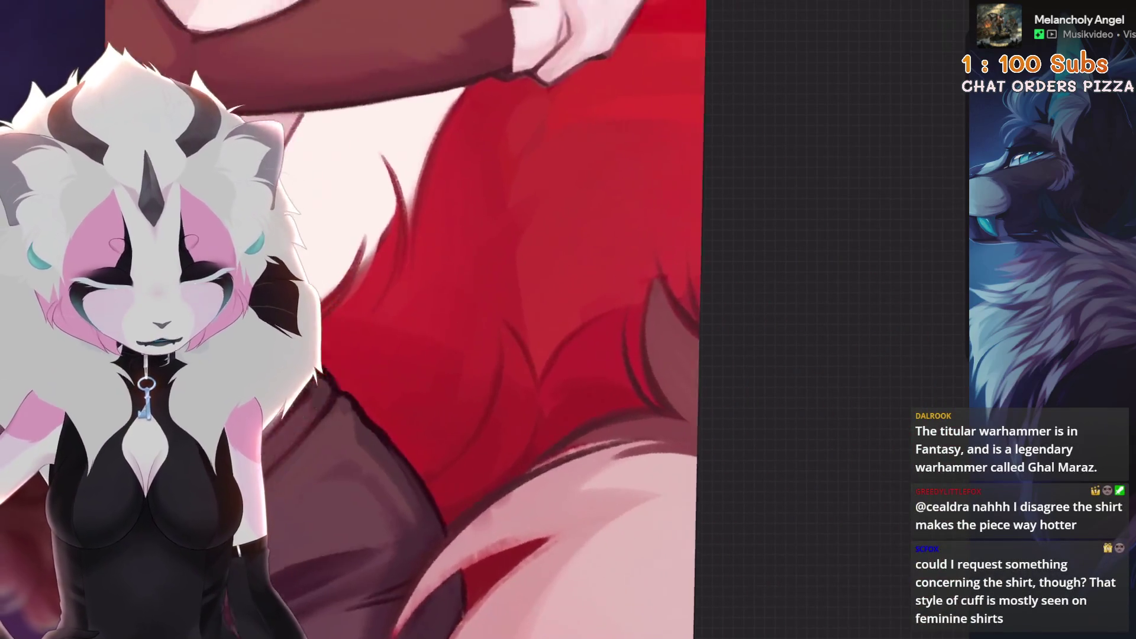
Step: Bring up the layers list and undo the latest brush stroke on the red fur
key("l")
key("l")
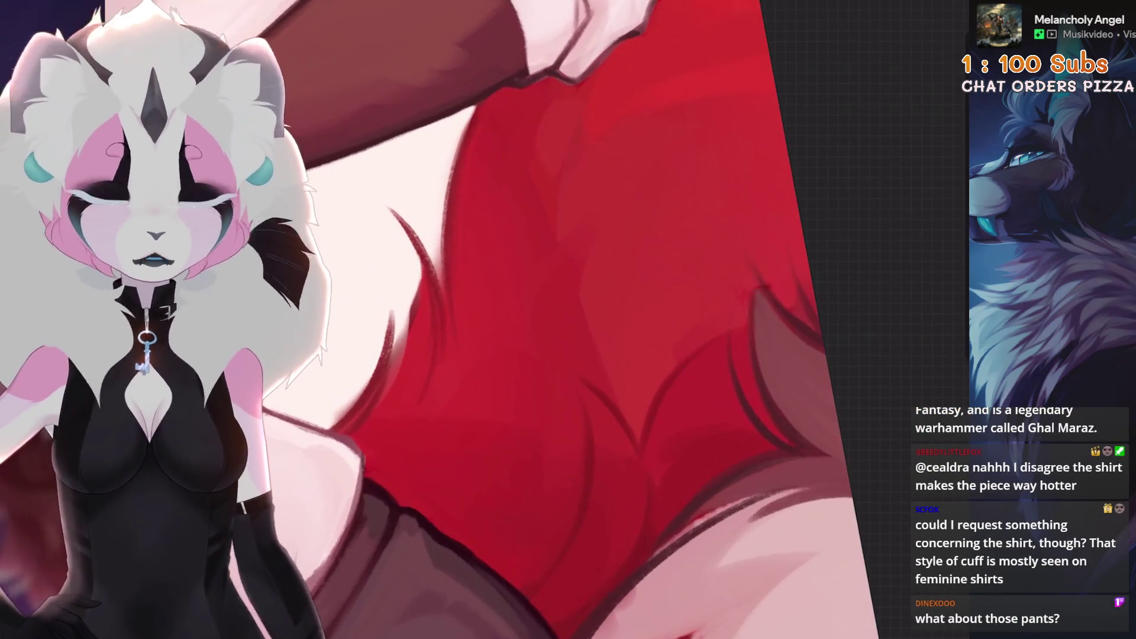
scroll(592, 320, "up", 3)
key("ctrl+z")
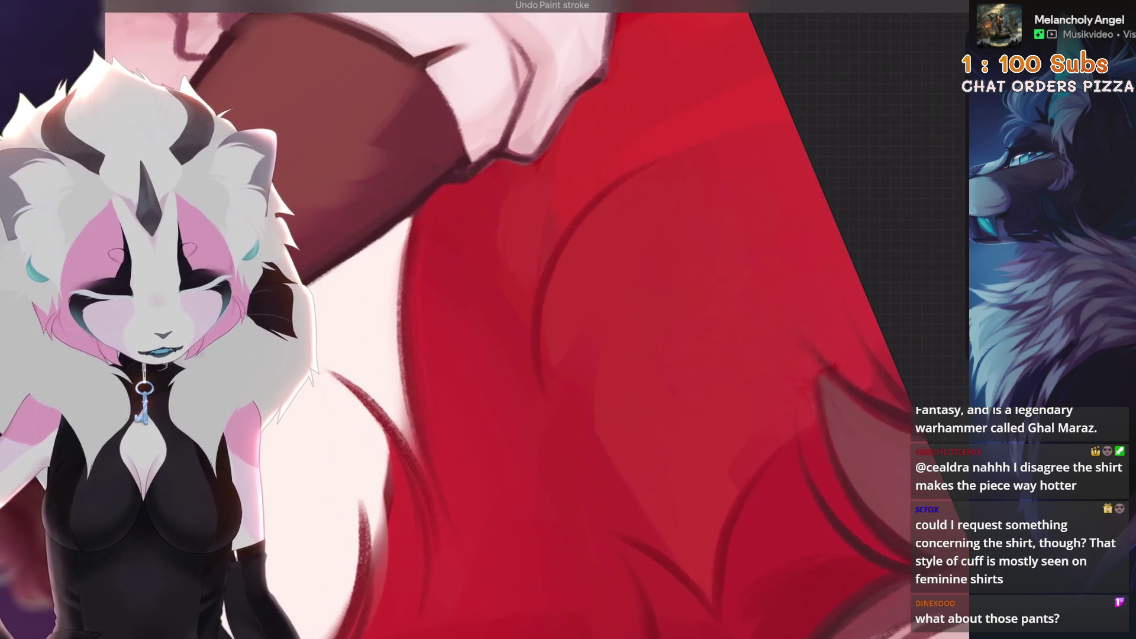
scroll(533, 320, "down", 2)
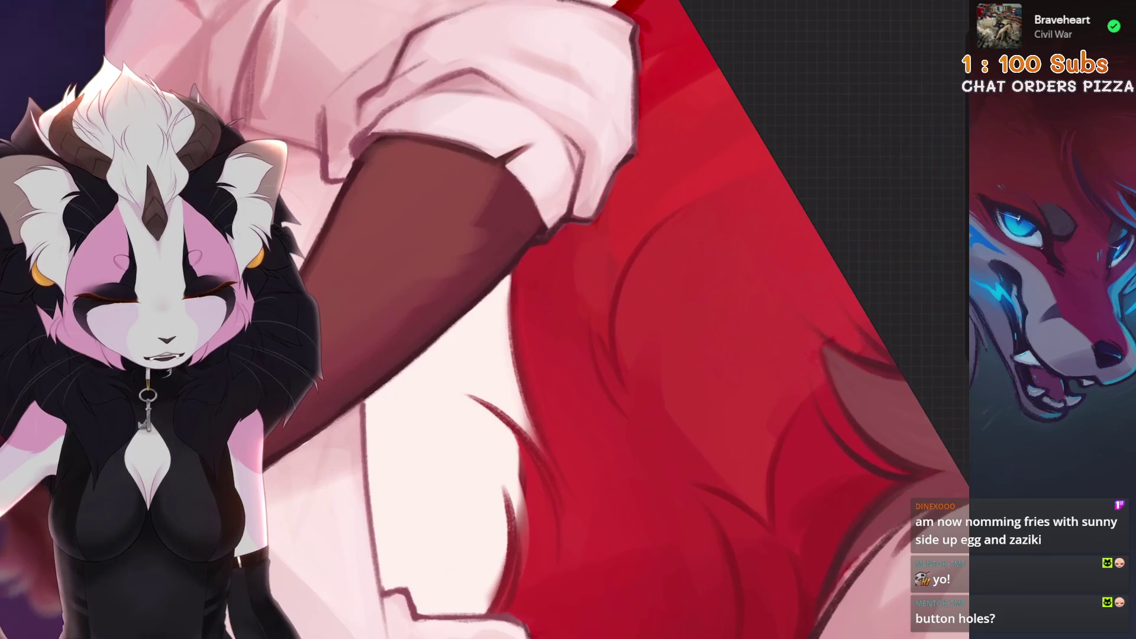
Step: Undo the six most recent paint strokes on the shirt and fur
key("ctrl+z")
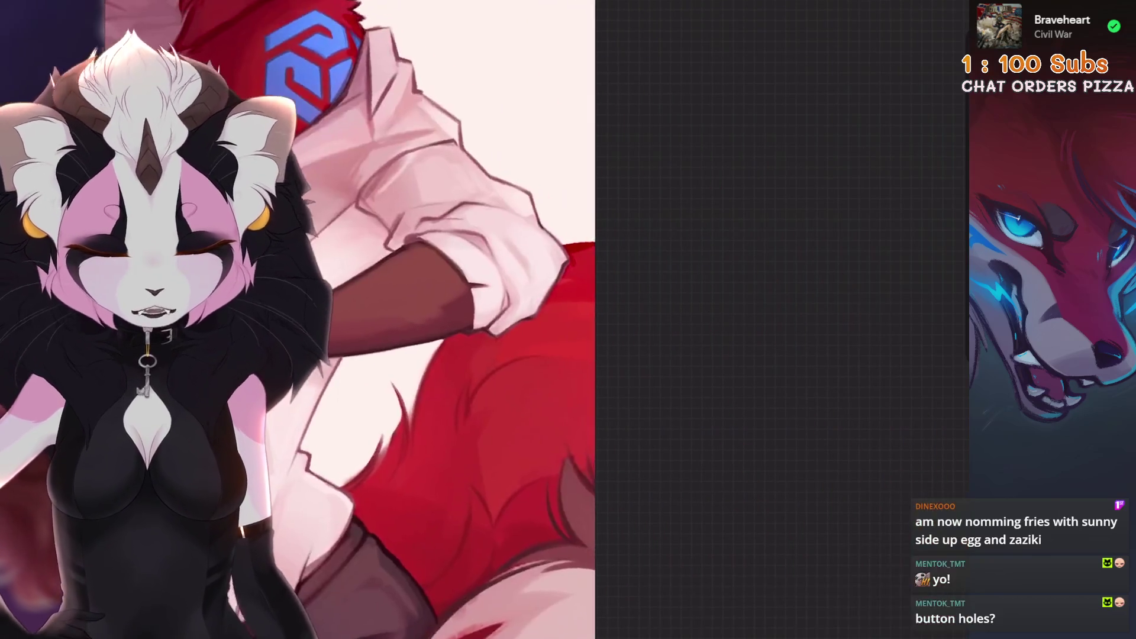
key("ctrl+z")
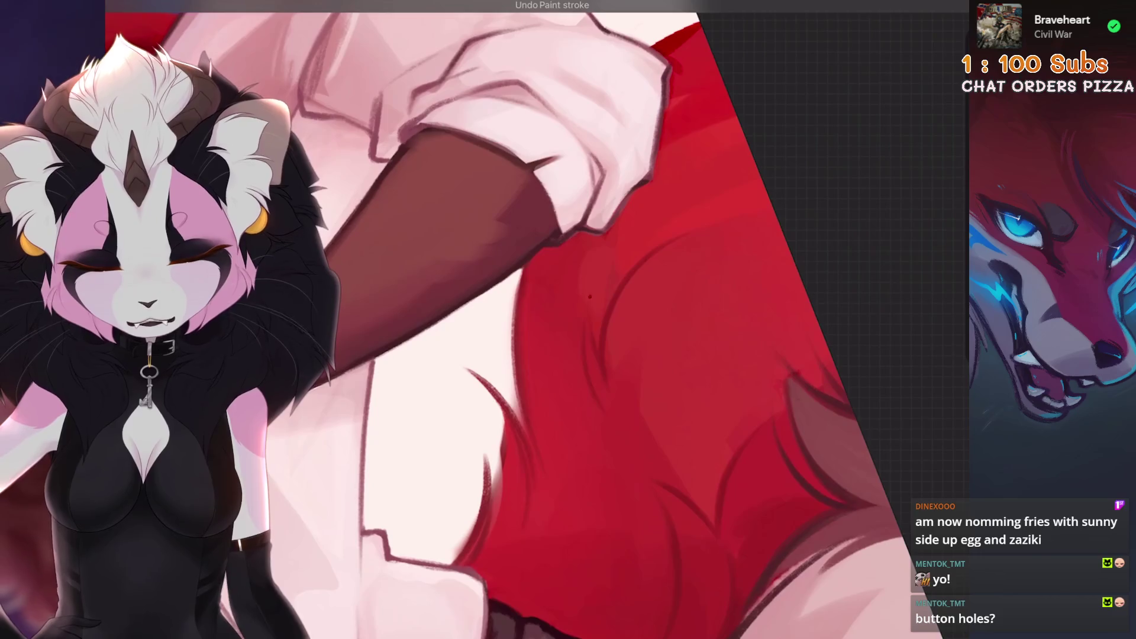
scroll(532, 319, "down", 3)
key("ctrl+z")
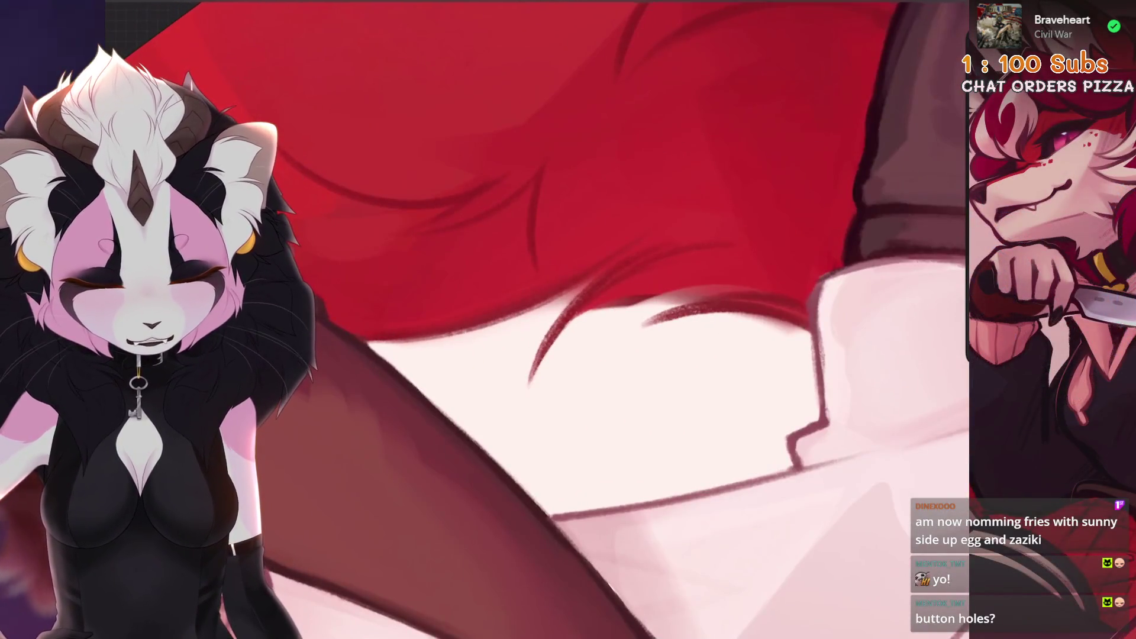
scroll(564, 221, "down", 5)
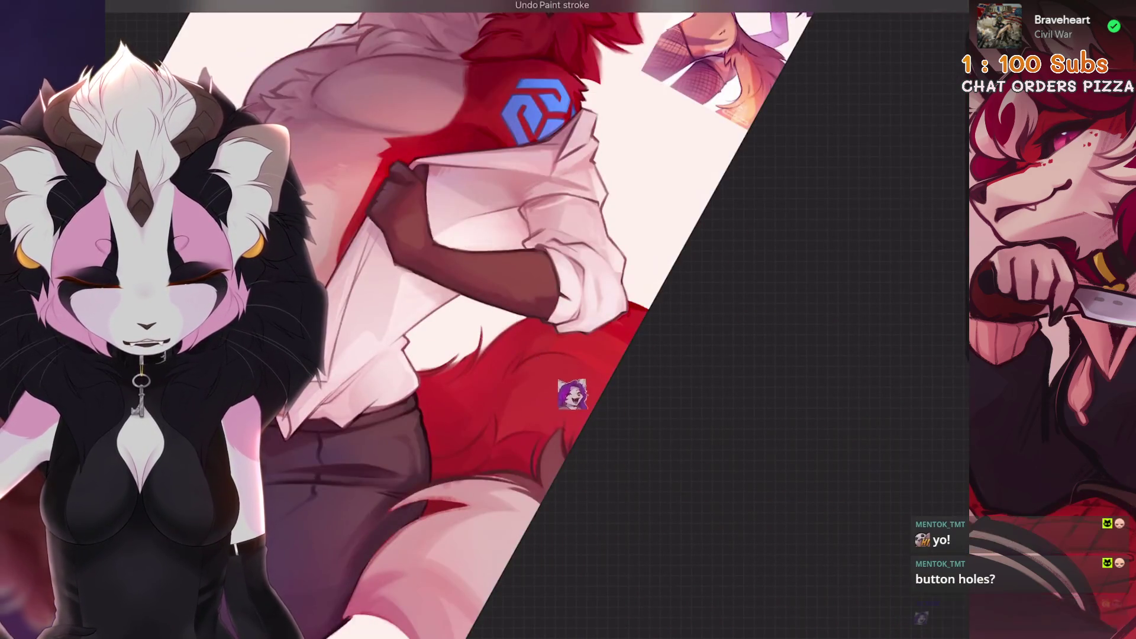
scroll(583, 385, "up", 5)
key("ctrl+z")
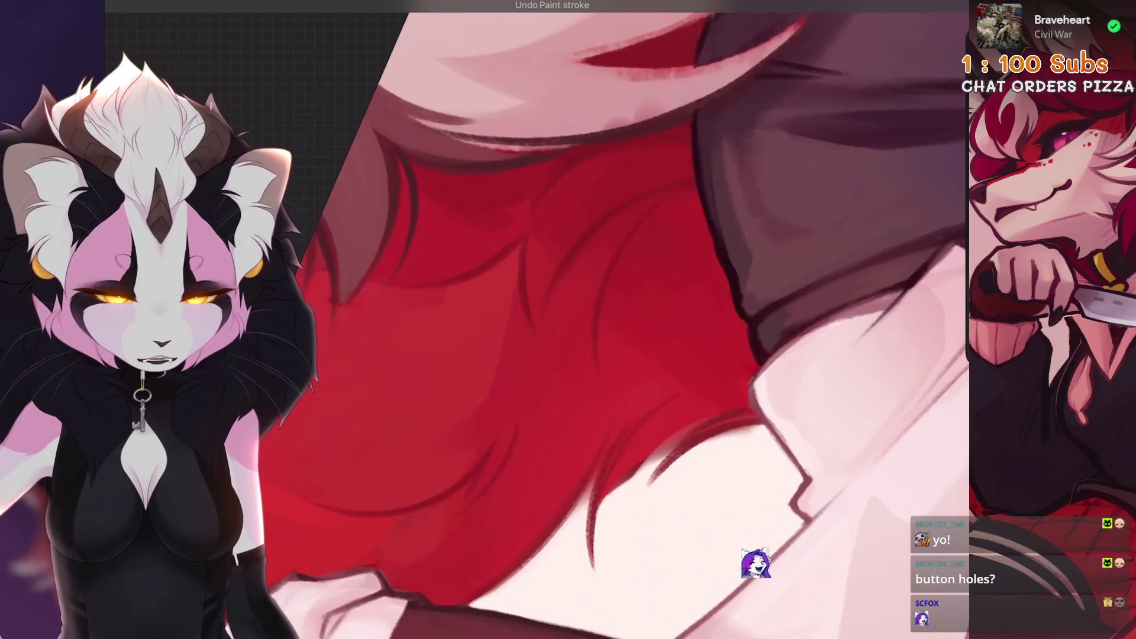
key("ctrl+z")
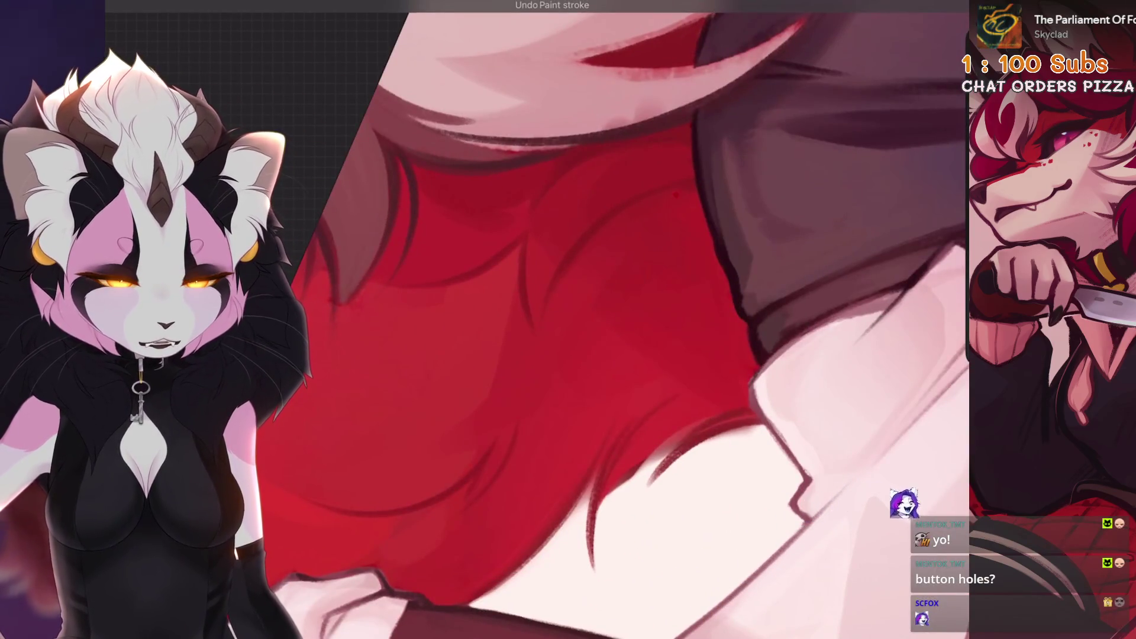
key("ctrl+z")
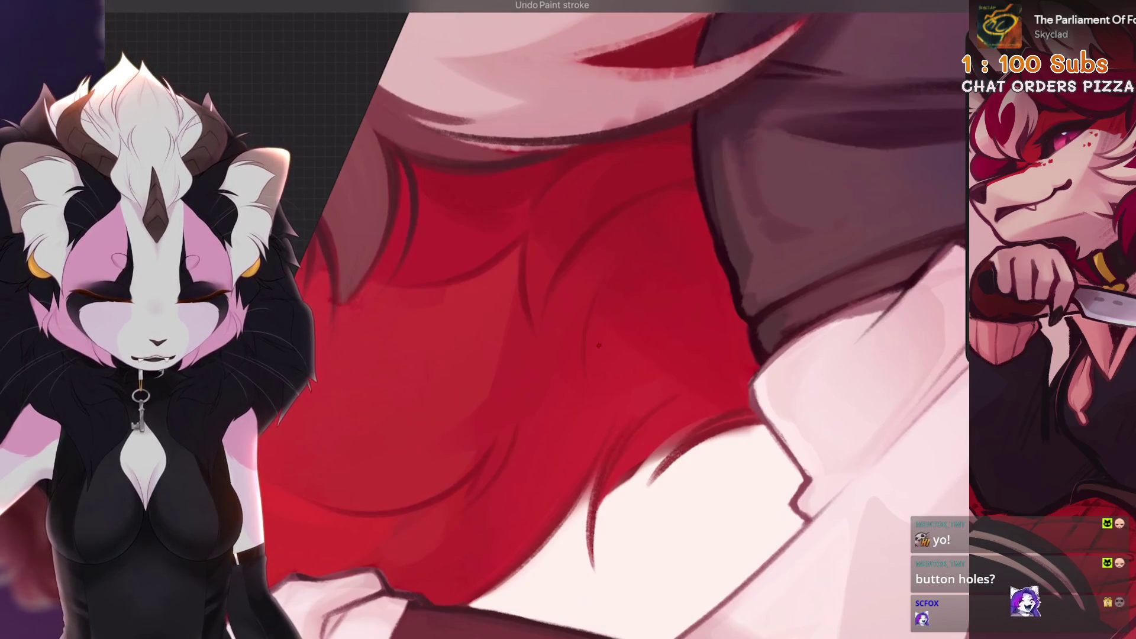
Step: Mirror the canvas, fit the artwork to screen, then zoom in on the trousers
key("m")
key("ctrl+0")
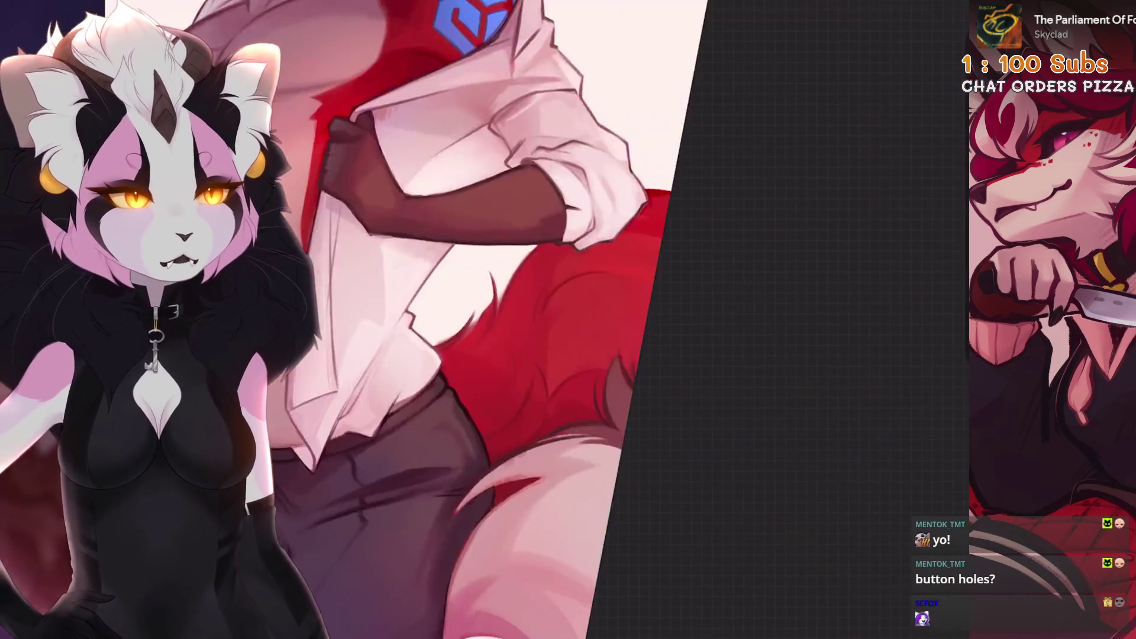
key("ctrl+plus")
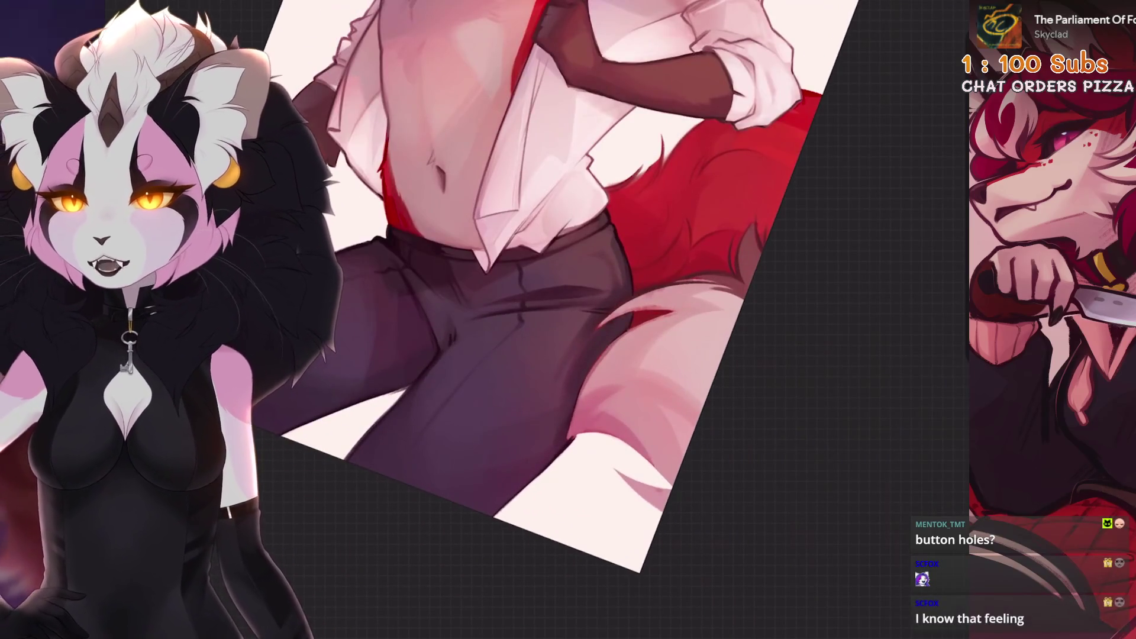
key("ctrl+plus")
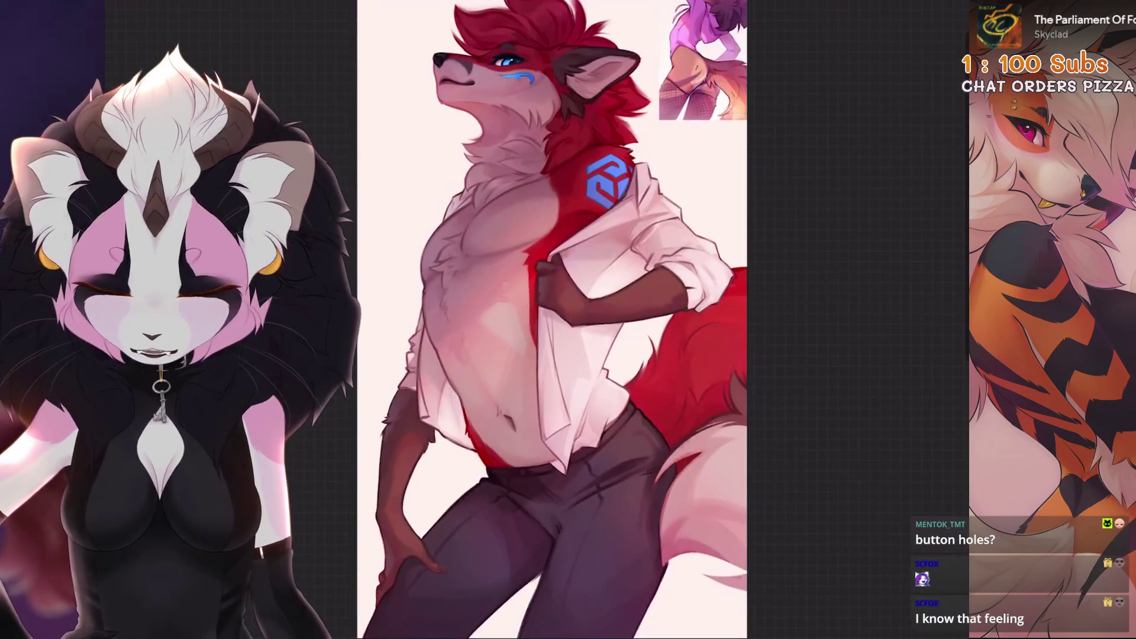
scroll(732, 339, "up", 5)
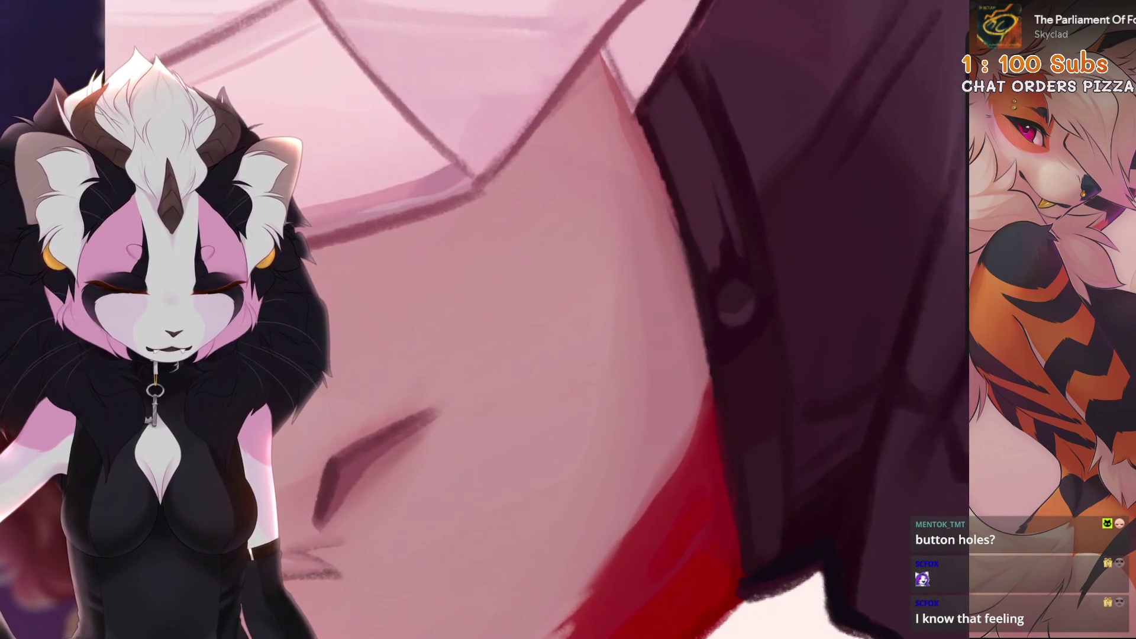
Step: Undo the stroke by the waistband and repaint the white fur tuft over it
scroll(568, 320, "down", 2)
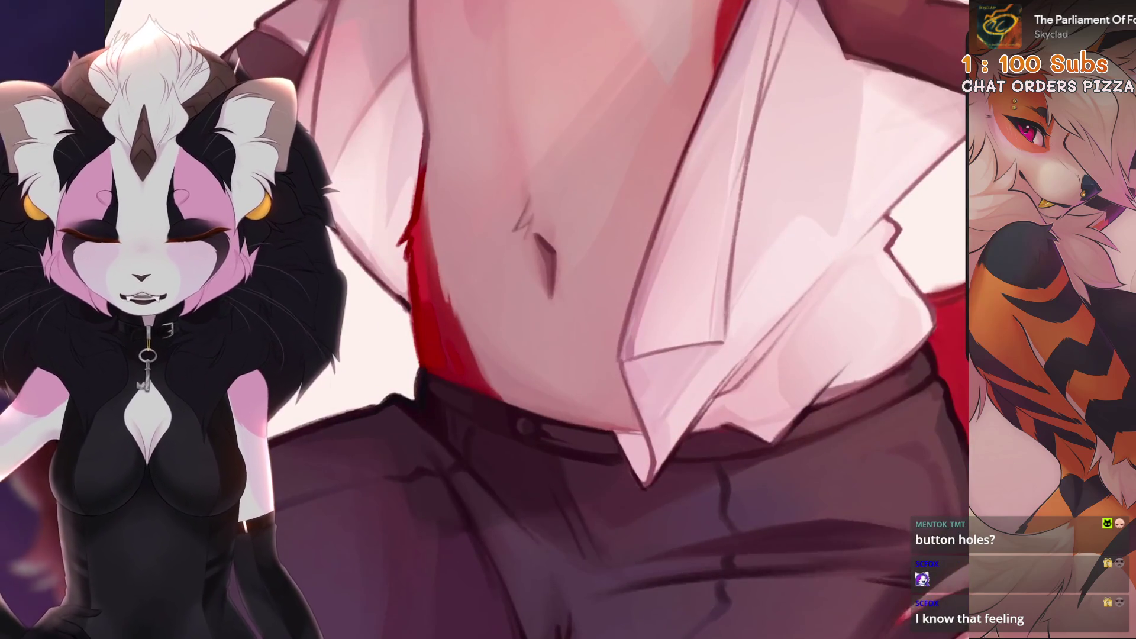
scroll(581, 376, "up", 2)
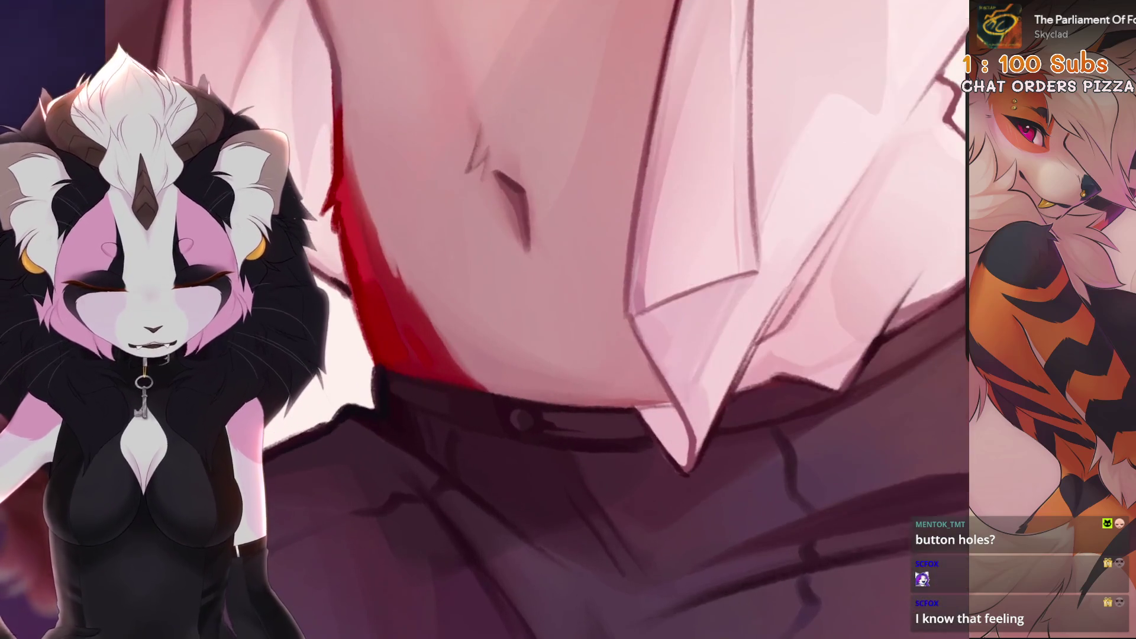
key("ctrl+z")
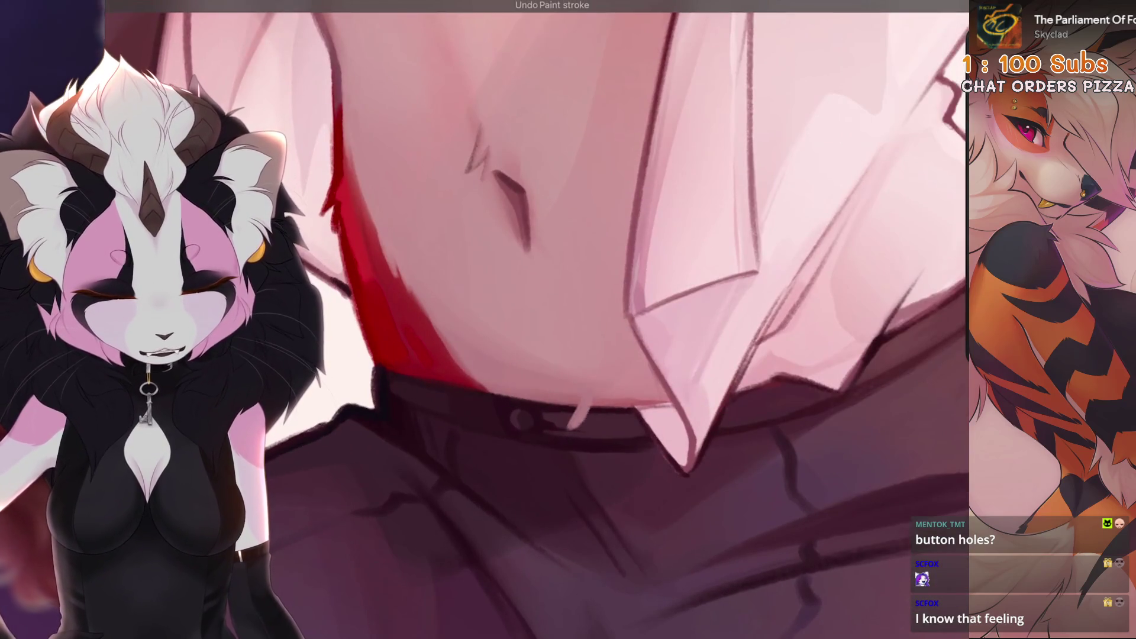
left_click_drag(601, 393, 588, 406)
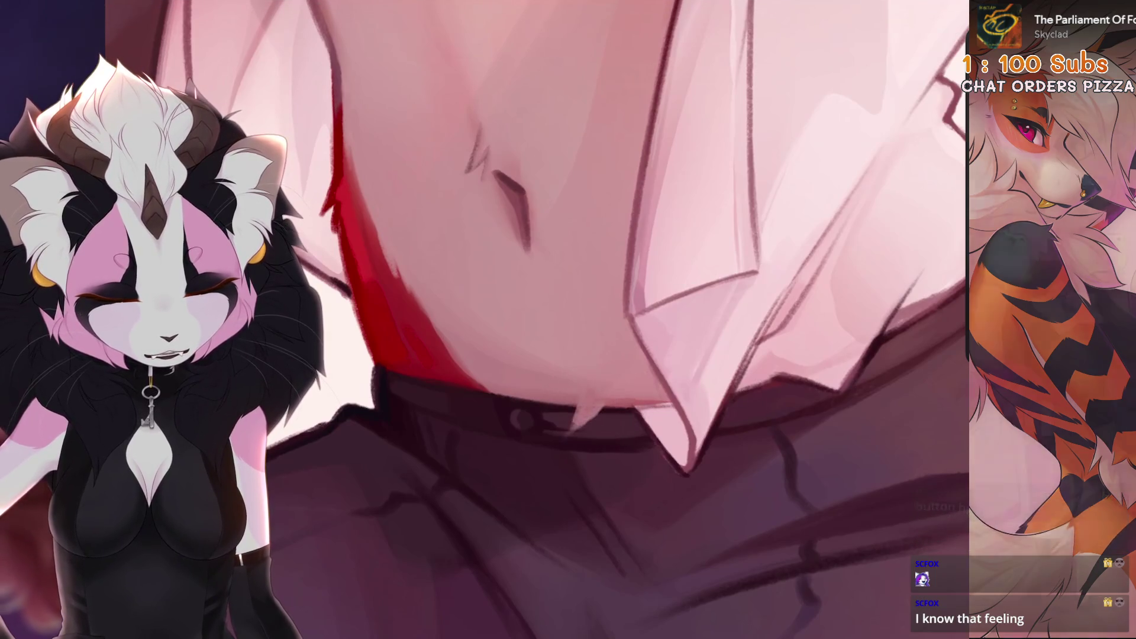
scroll(592, 319, "down", 5)
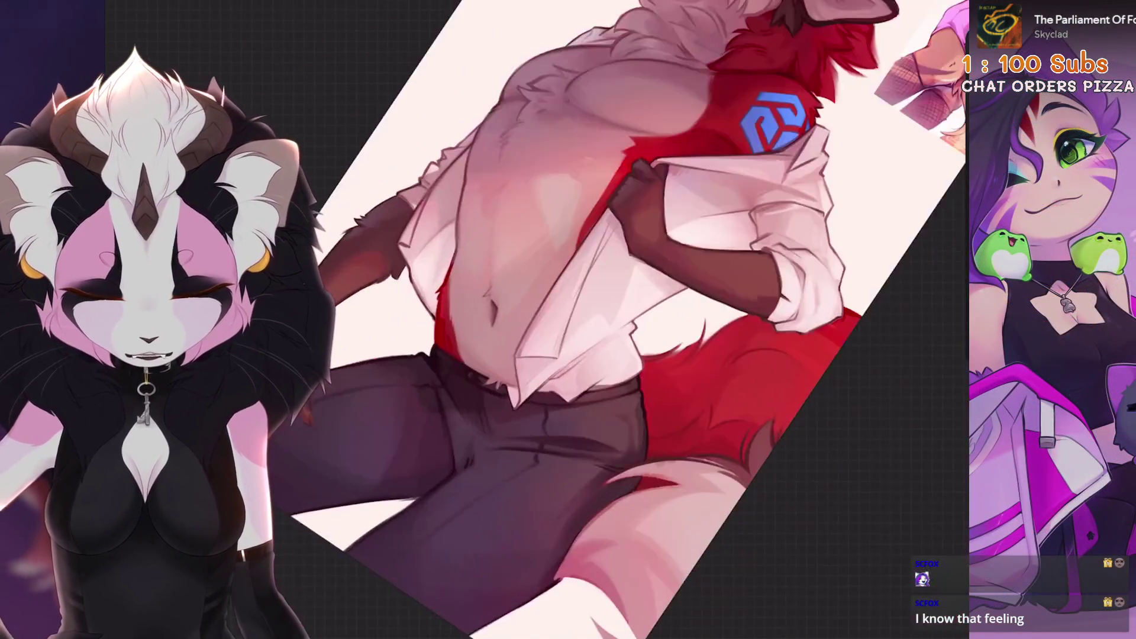
scroll(592, 320, "down", 3)
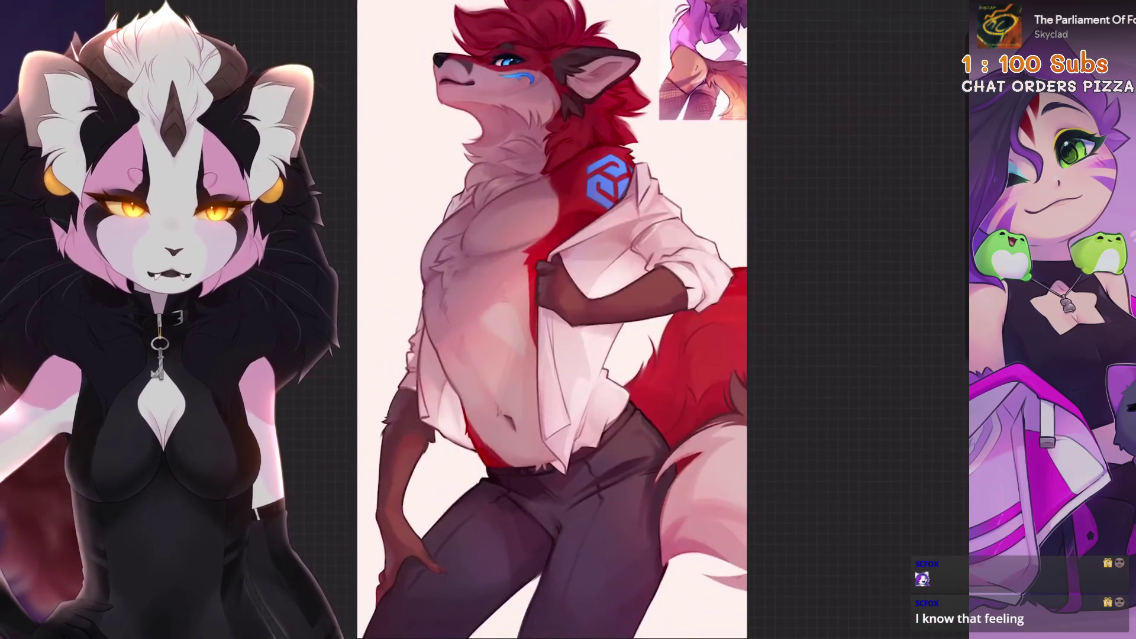
scroll(592, 319, "up", 8)
scroll(621, 394, "up", 2)
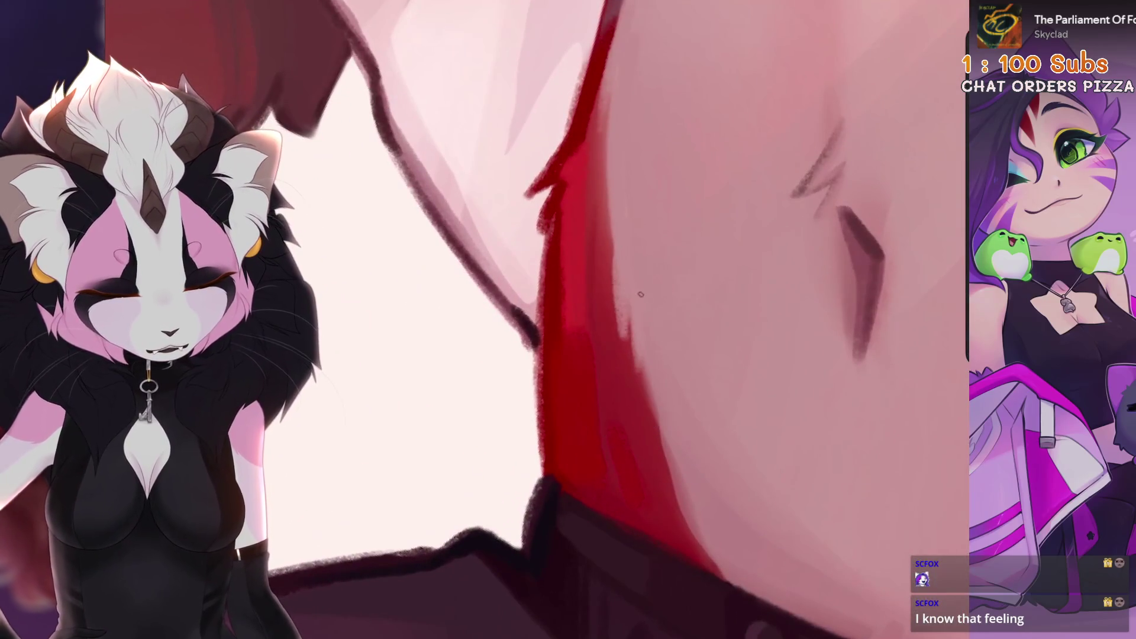
Step: Rotate the canvas and paint fine white fur strands along the belly edge, undoing a stray stroke
scroll(666, 325, "down", 1)
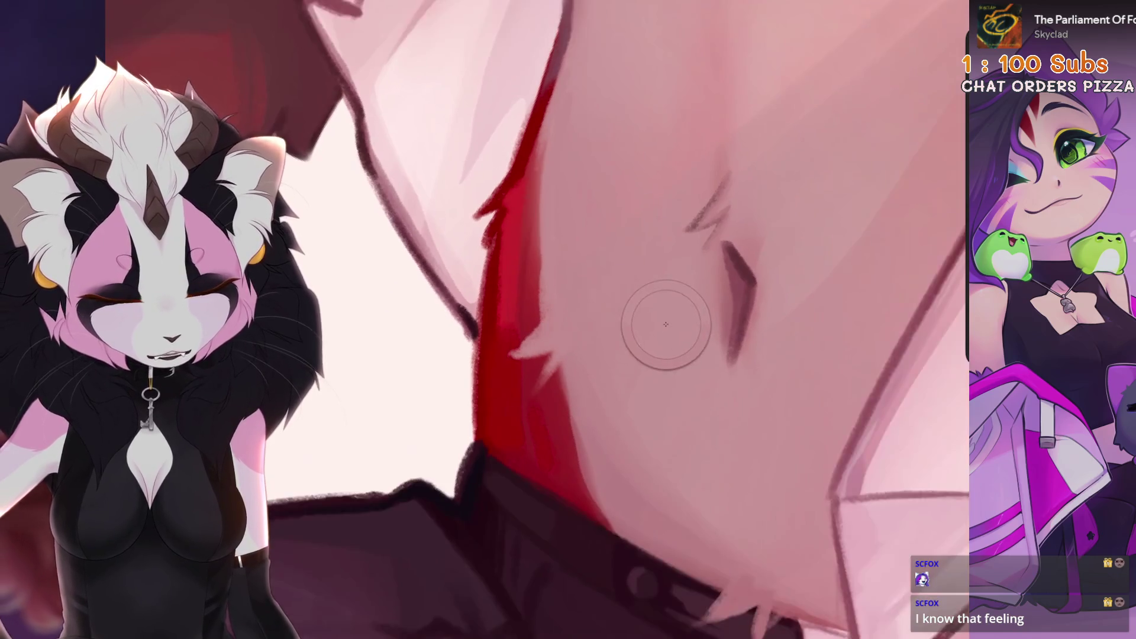
key("minus")
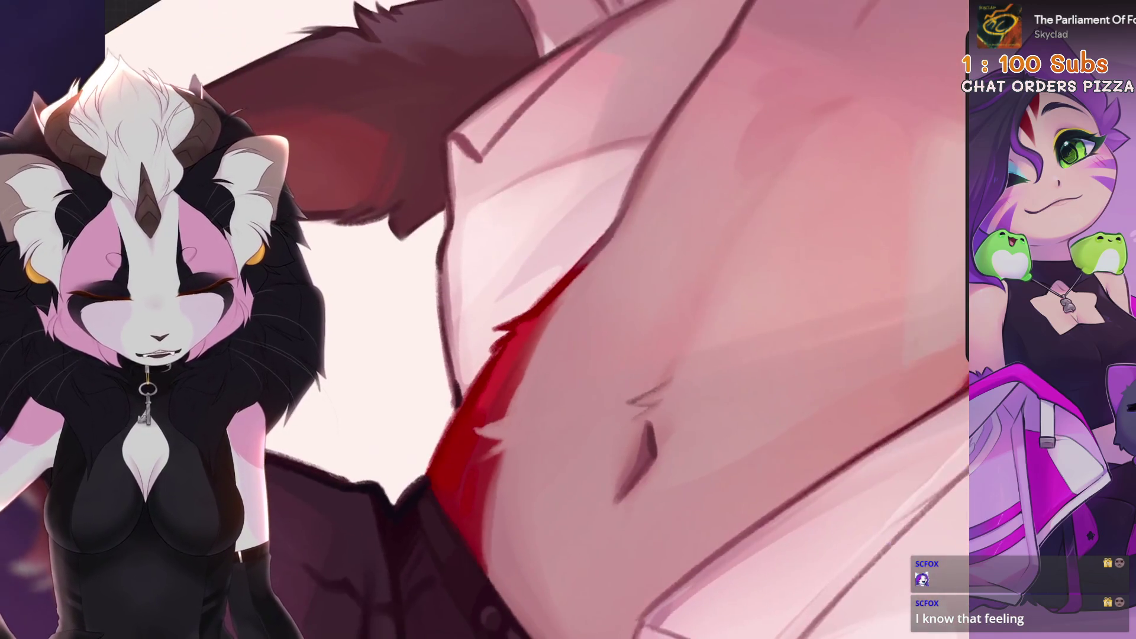
key("minus")
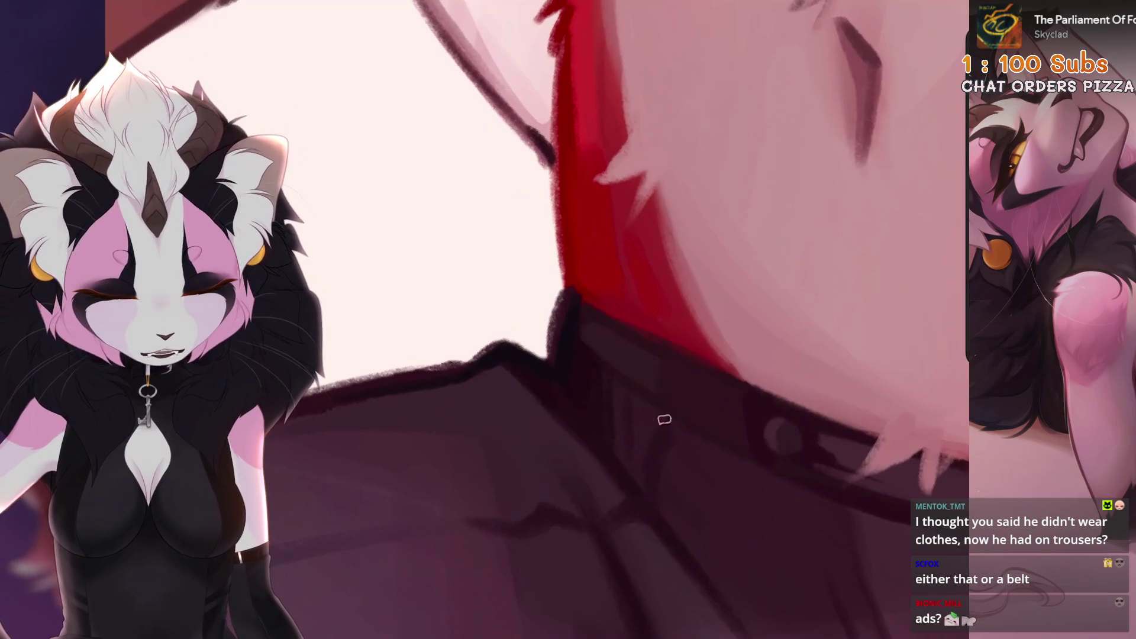
key("ctrl+z")
key("ctrl+z")
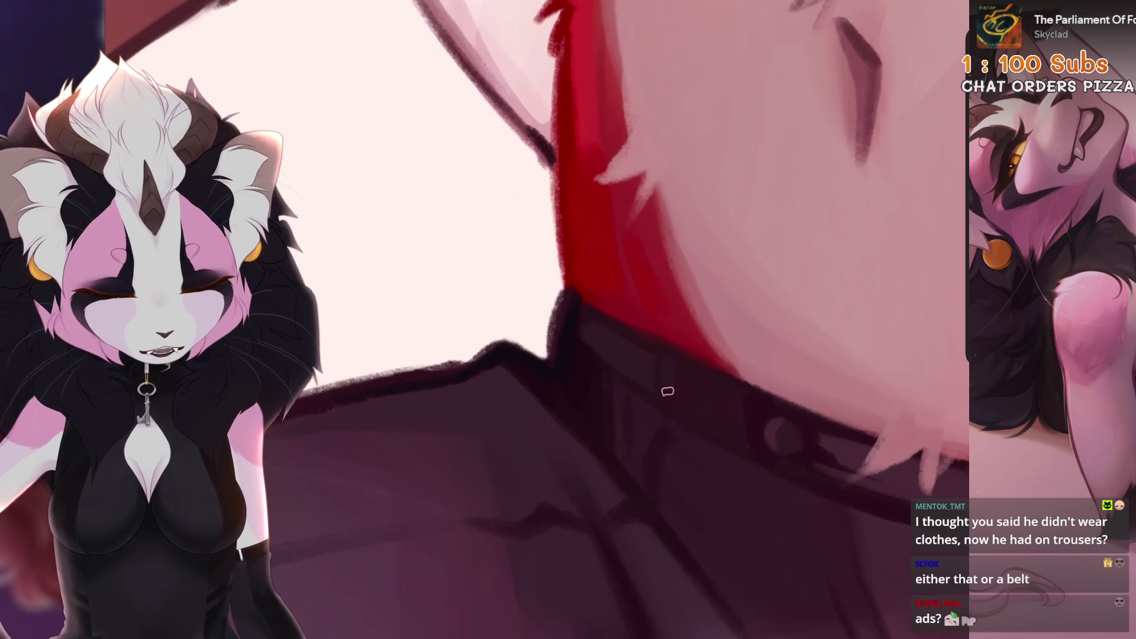
scroll(668, 392, "down", 5)
scroll(533, 319, "up", 5)
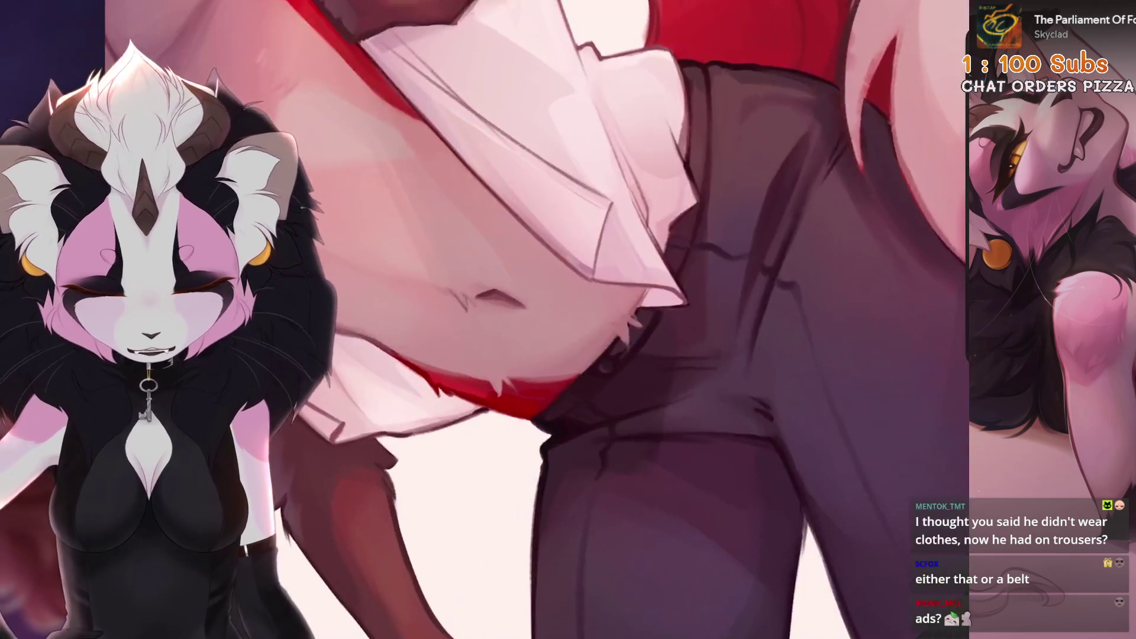
Step: Undo the last stroke, turn and pan to the waist, and draw a belt loop on the belt
scroll(669, 392, "up", 4)
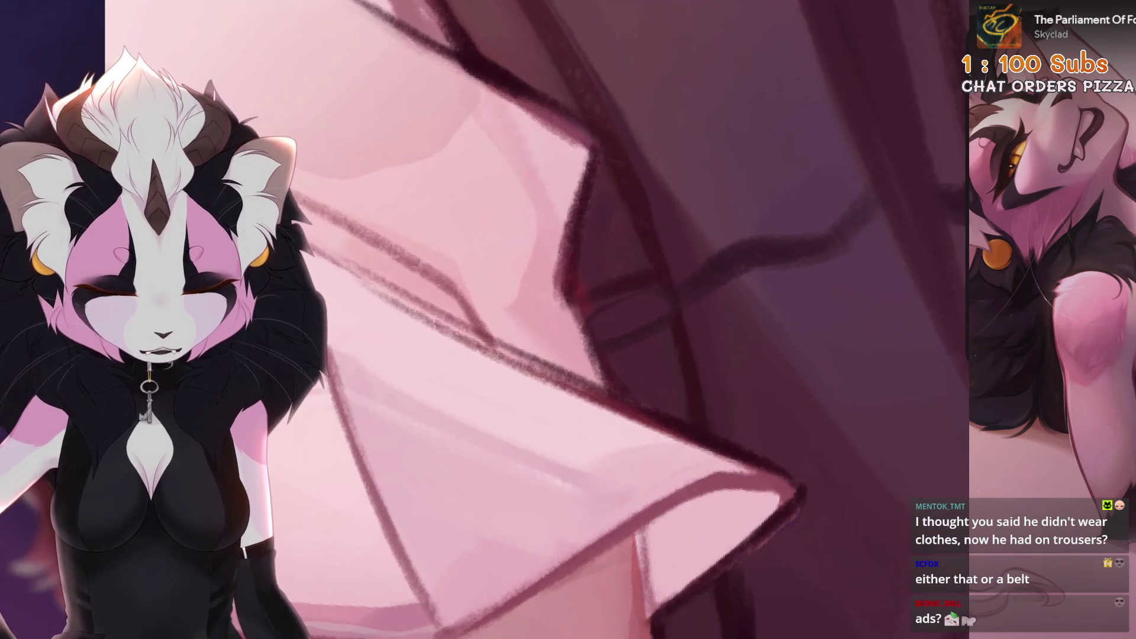
key("ctrl+z")
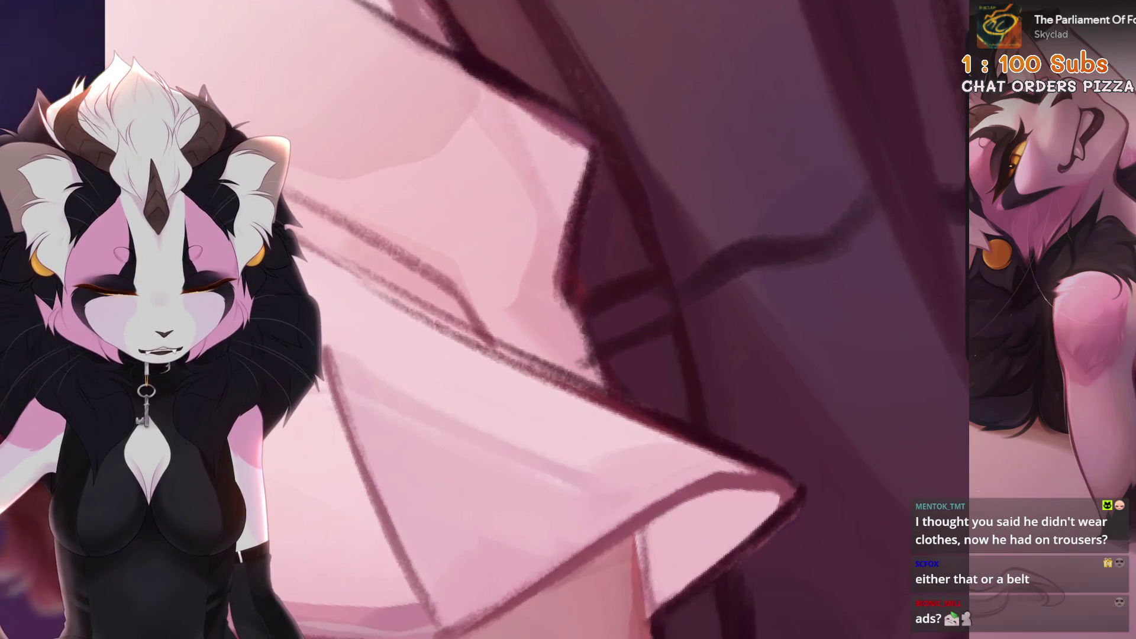
key("4")
left_click_drag(937, 362, 673, 328)
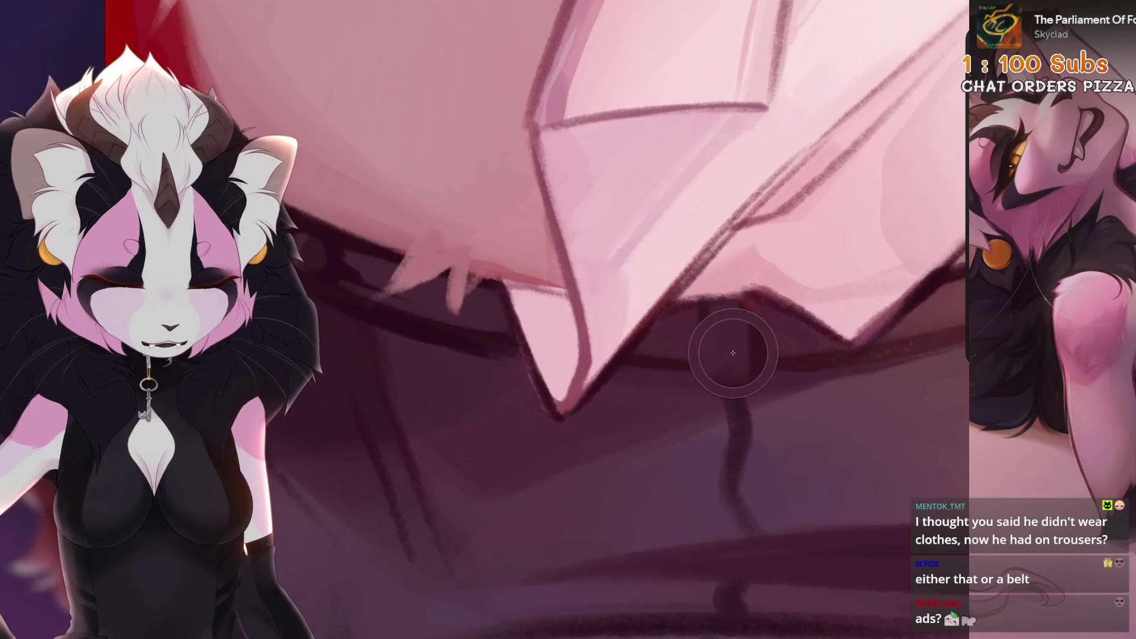
key("5")
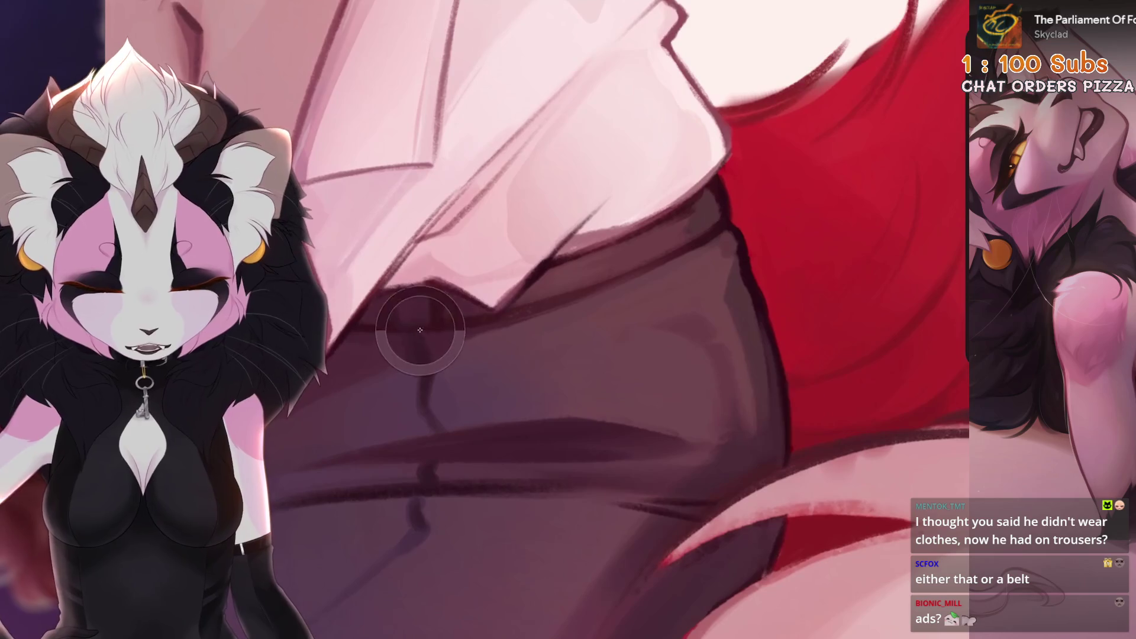
scroll(406, 325, "up", 3)
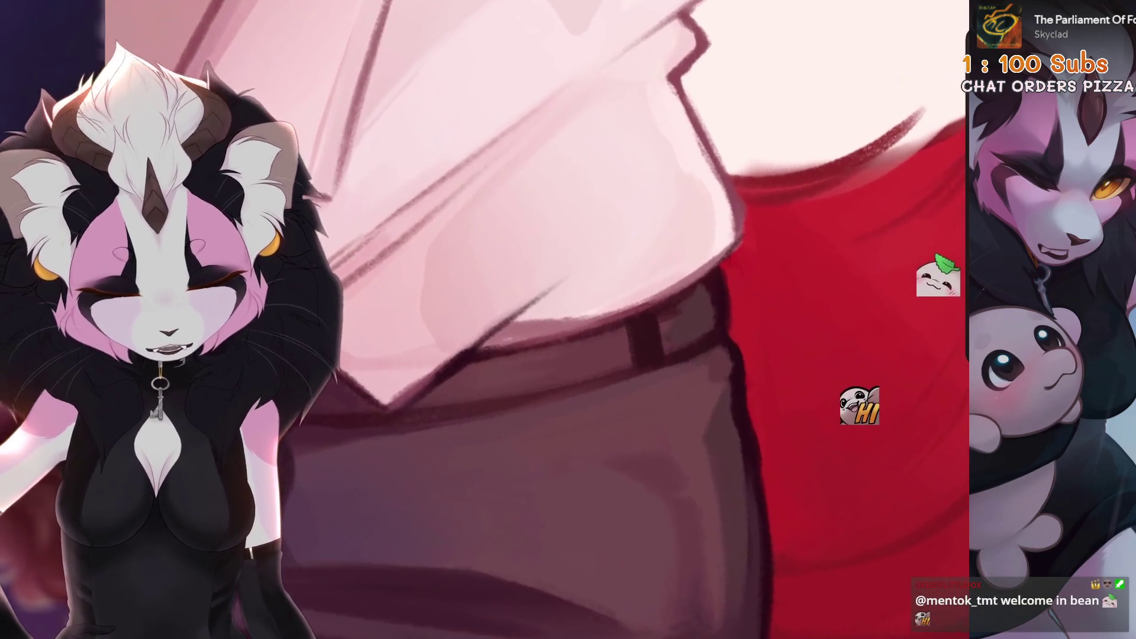
left_click_drag(630, 319, 652, 361)
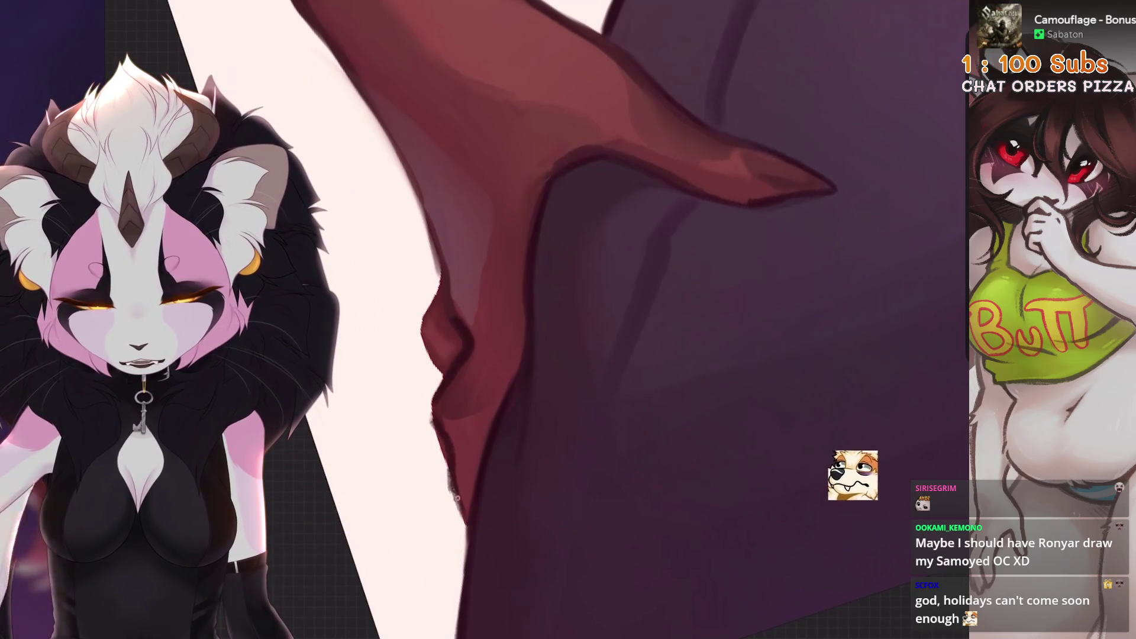
Step: Revert three stray paint strokes on the forearm highlight and two erasures along the fur edge
key("ctrl+z")
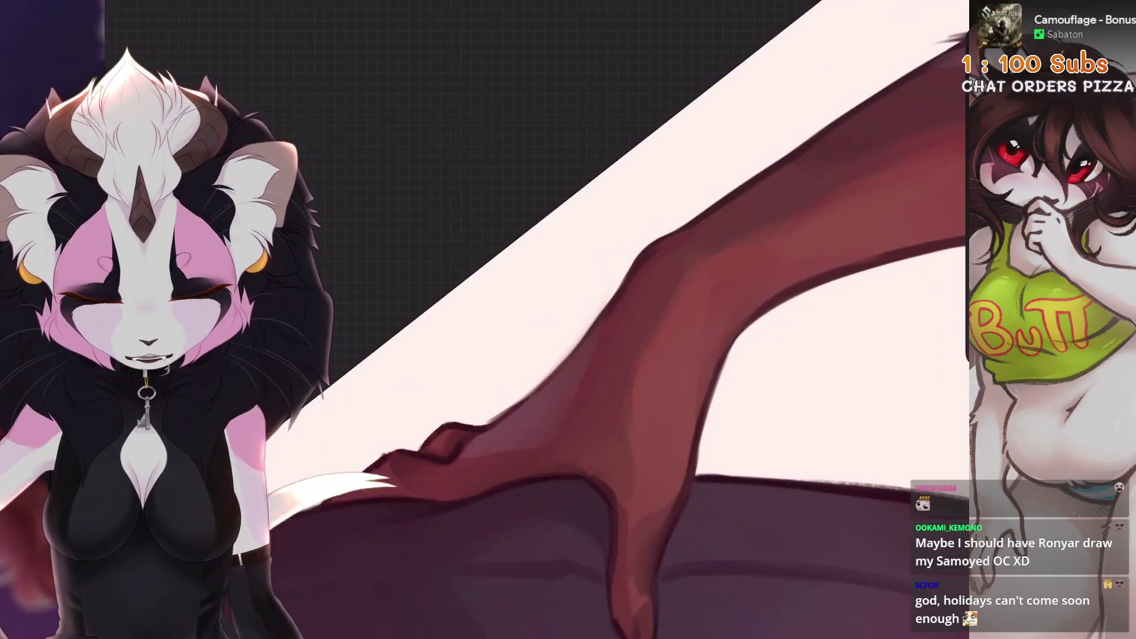
key("ctrl+z")
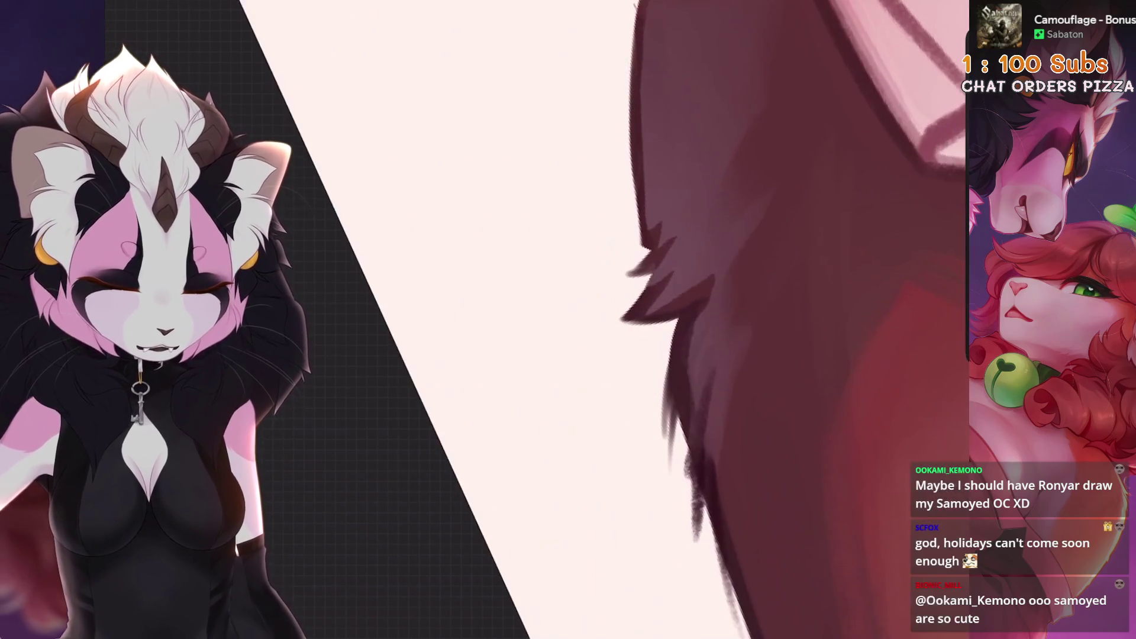
key("ctrl+z")
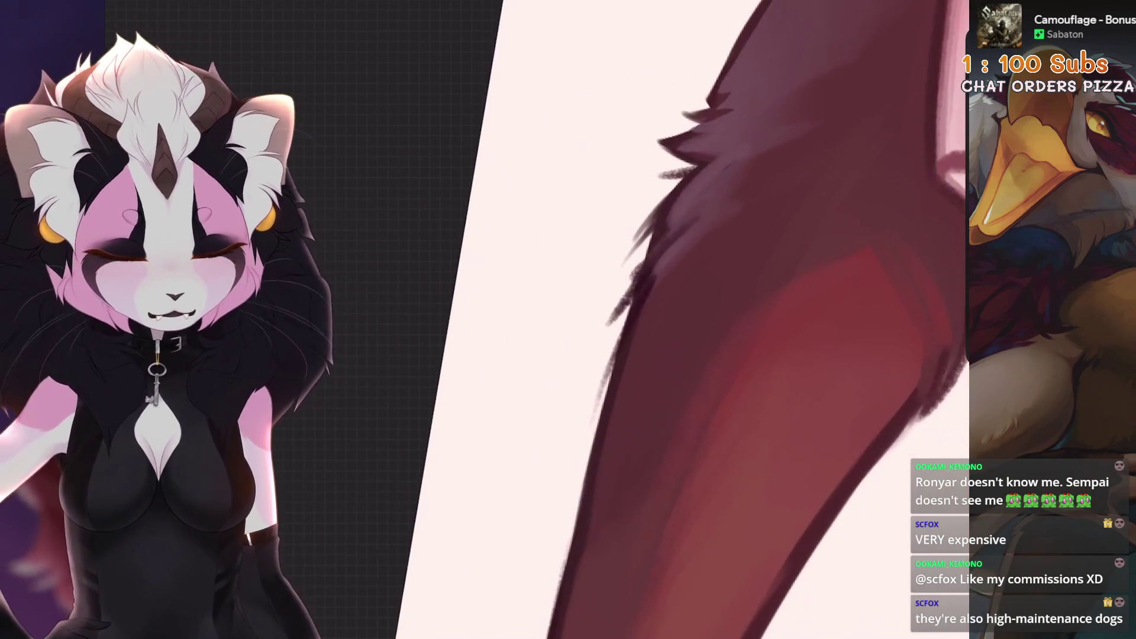
key("ctrl+z")
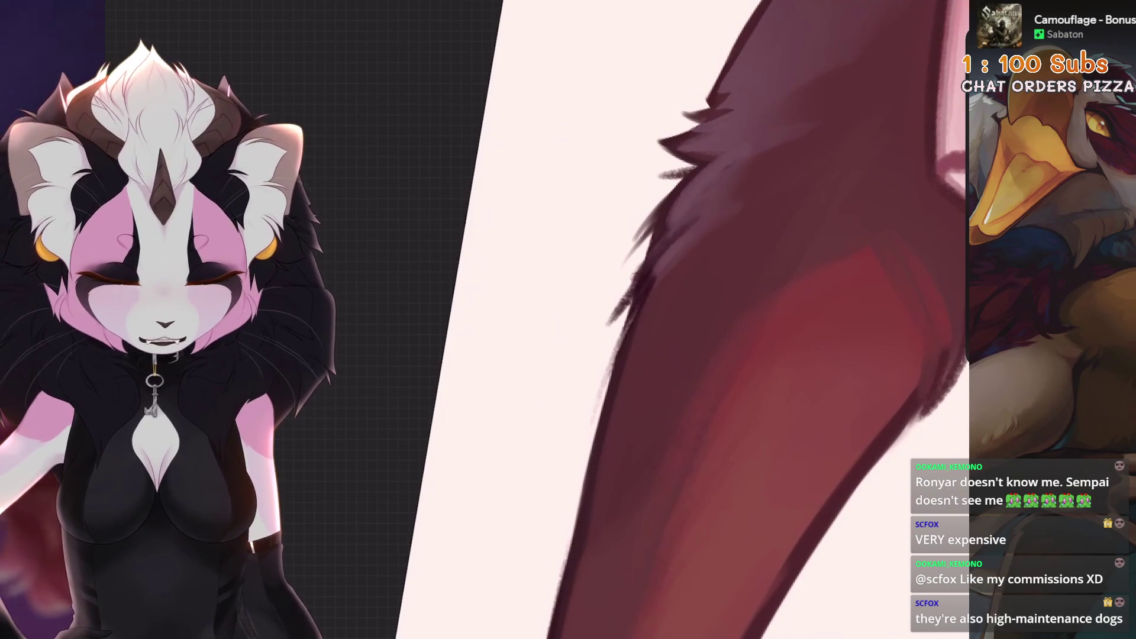
key("ctrl+z")
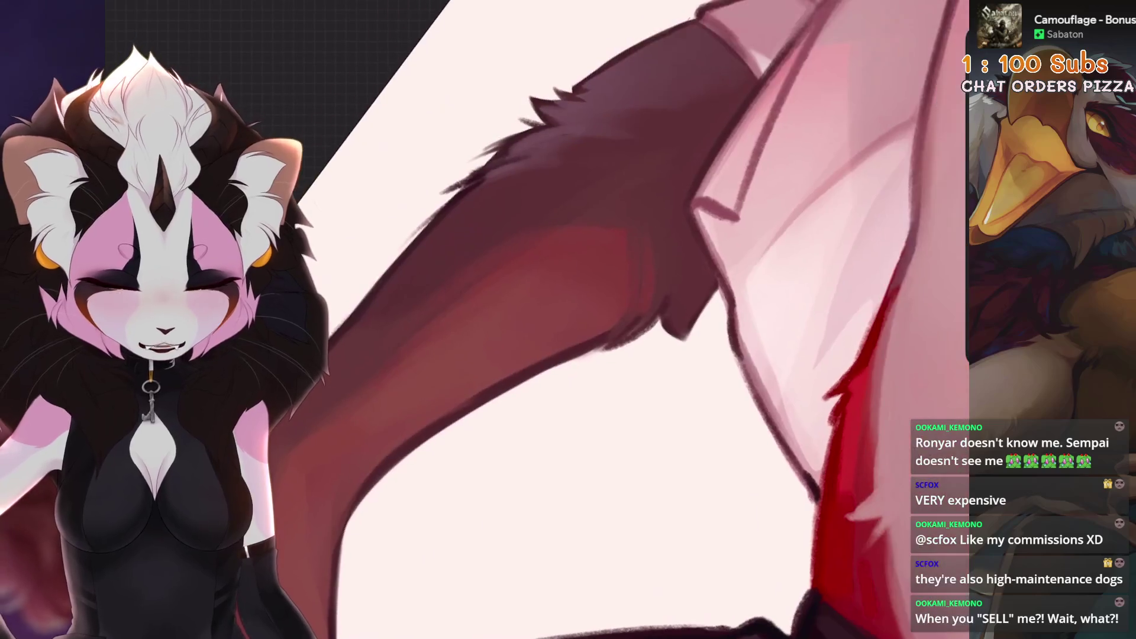
Step: Revert a small erase and three unwanted paint strokes on the shaded arm
key("ctrl+z")
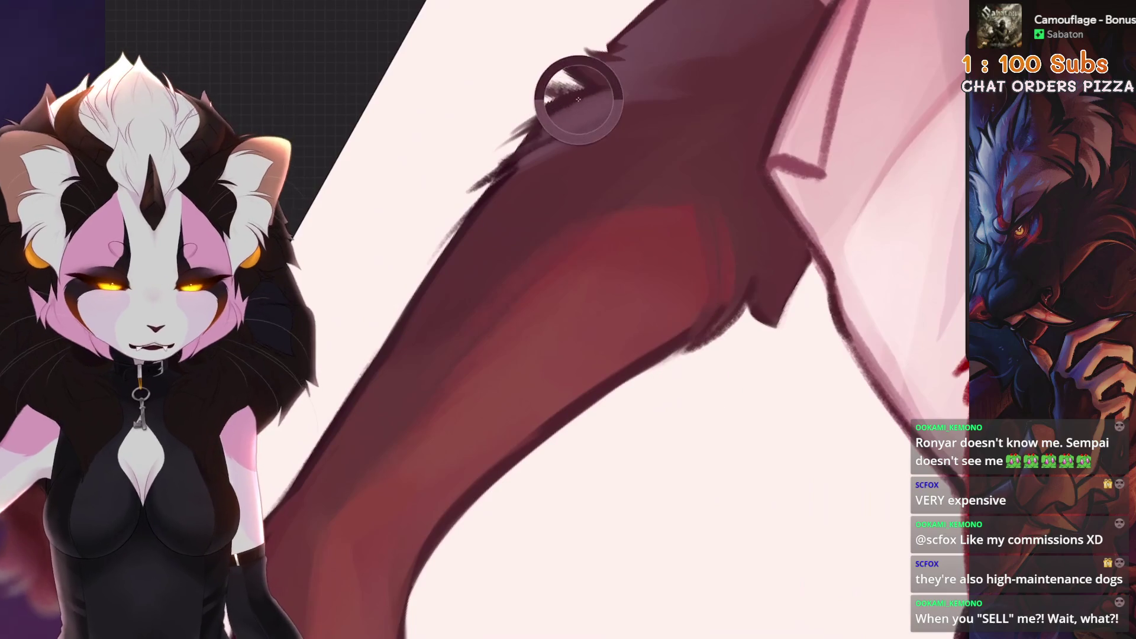
key("ctrl+z")
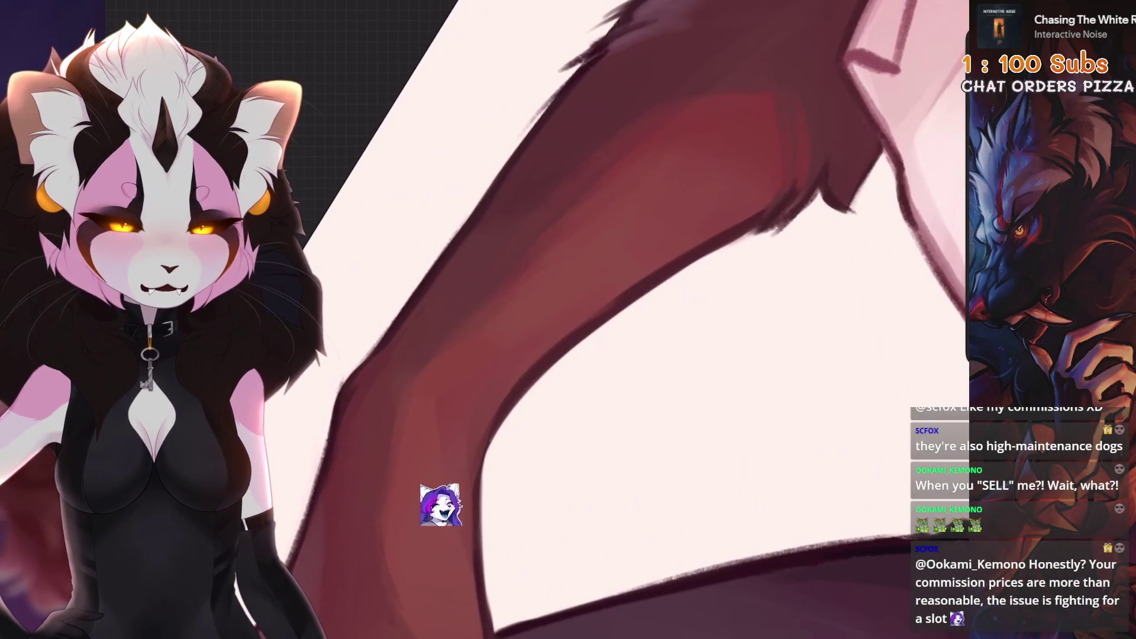
key("ctrl+z")
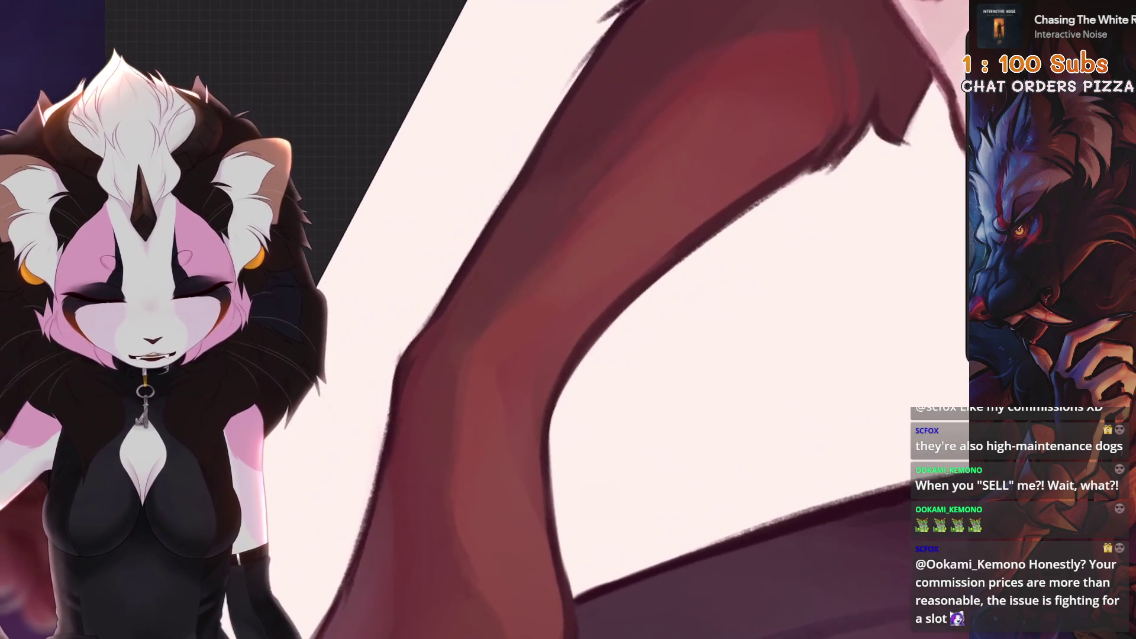
key("ctrl+z")
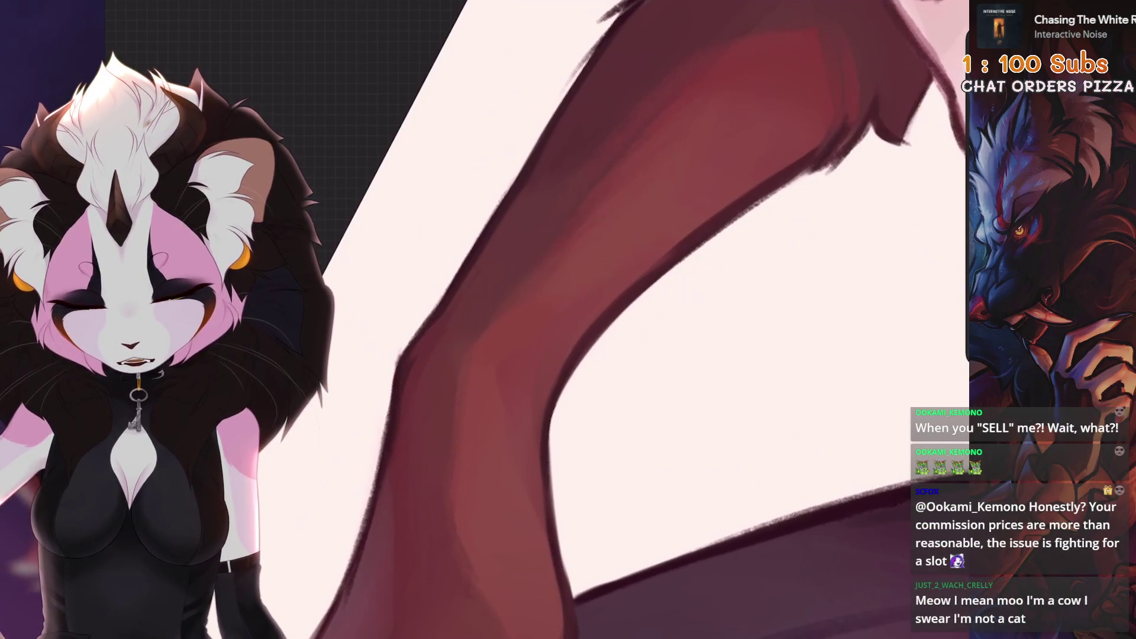